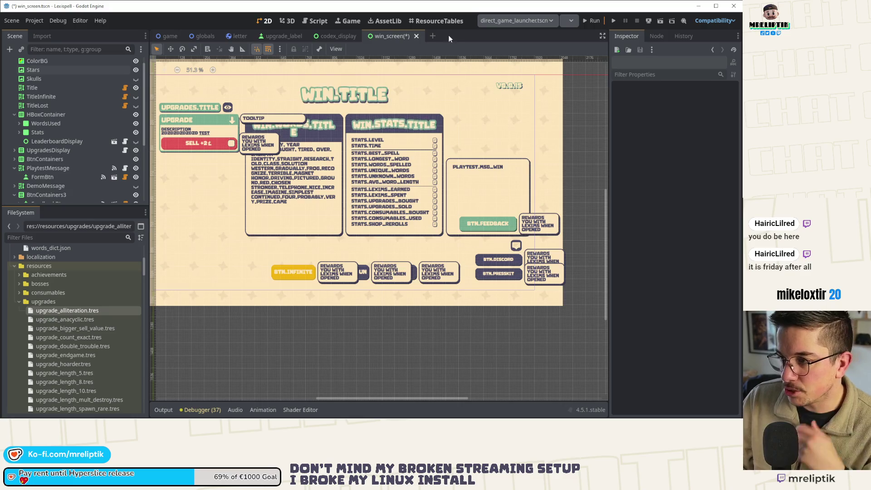
Close the win_screen scene with Don't Save and return to the game scene.
click(416, 36)
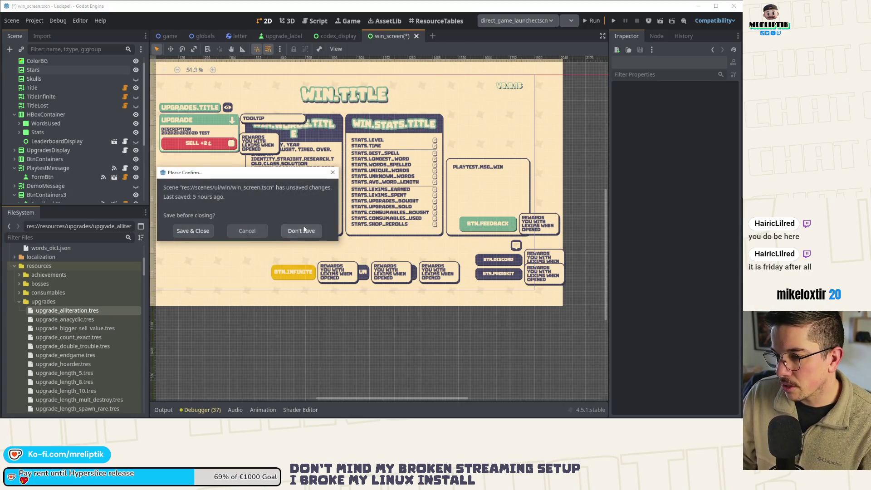
click(302, 231)
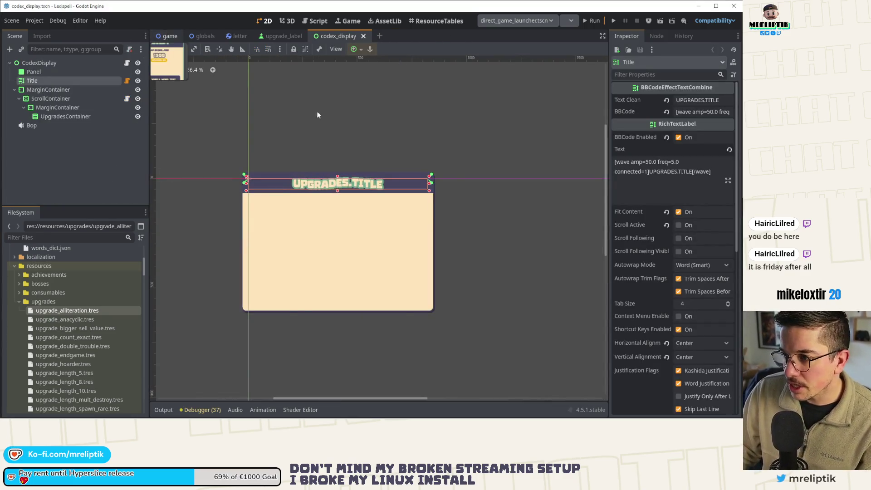
click(169, 36)
Frame the HUD layout and open the InfiniteContainerInfo node's scene from the Scene tree.
key(shift+f)
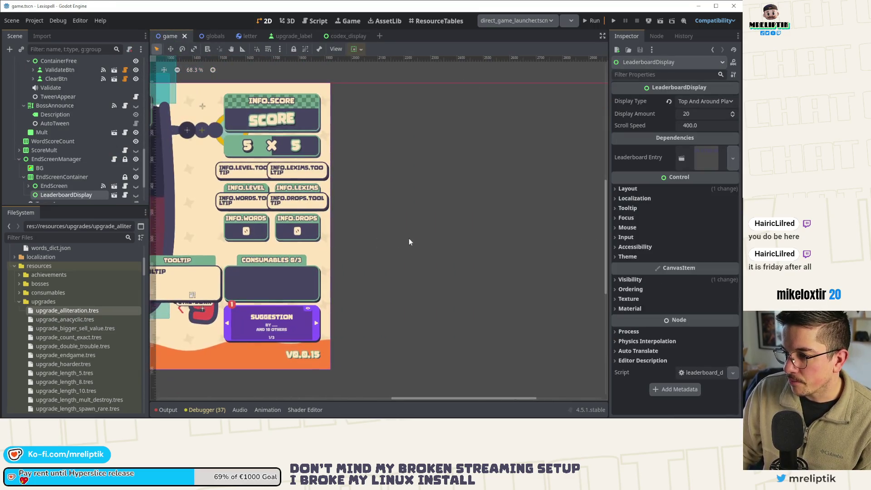
scroll(320, 177, up, 5)
scroll(320, 177, down, 2)
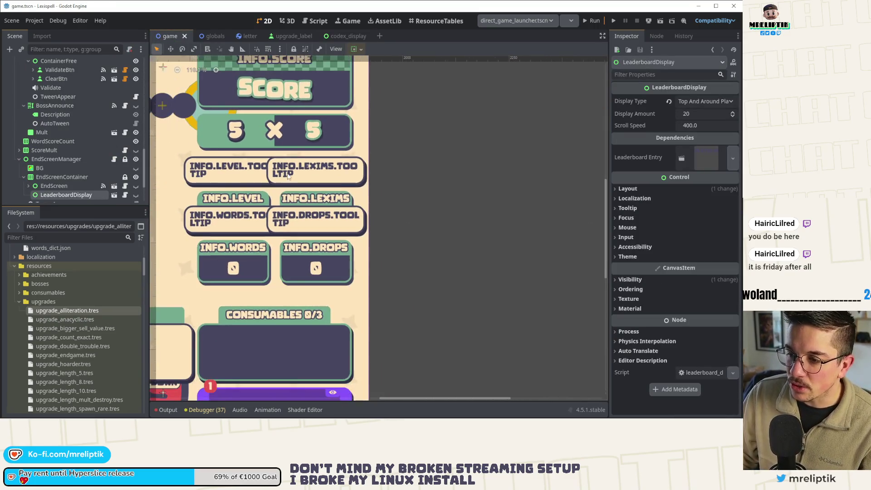
drag(321, 177, 395, 183)
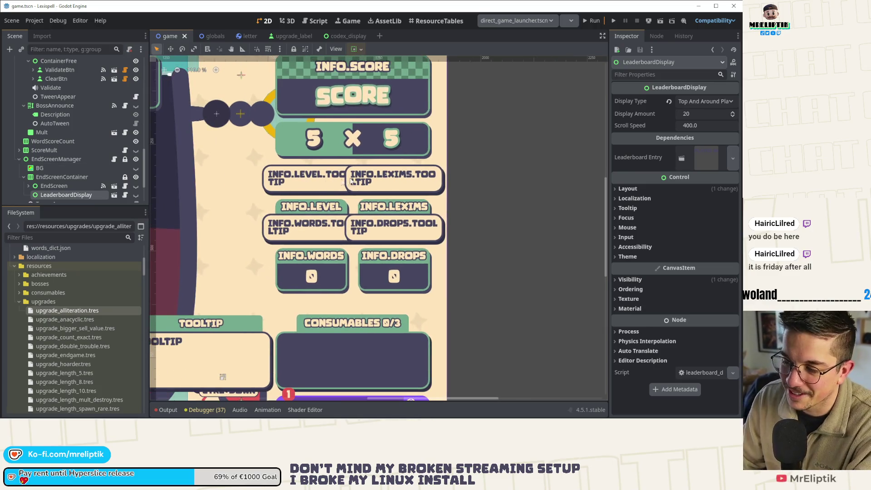
scroll(67, 168, down, 3)
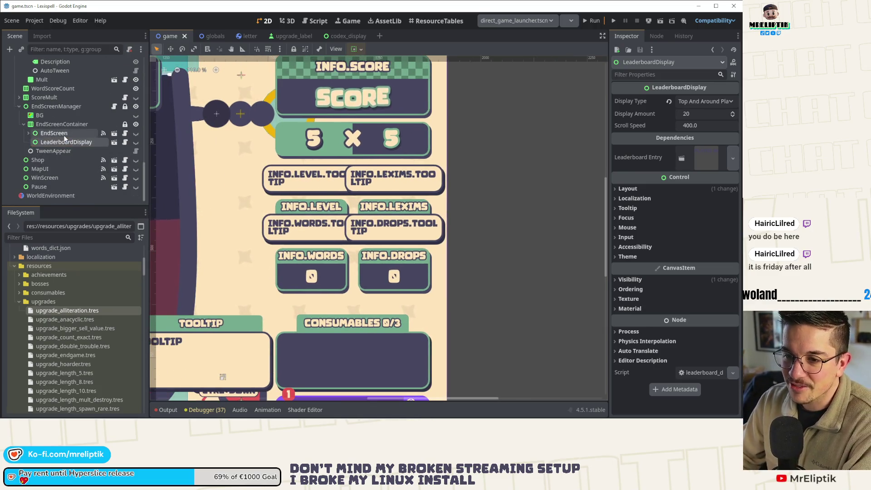
scroll(68, 150, up, 8)
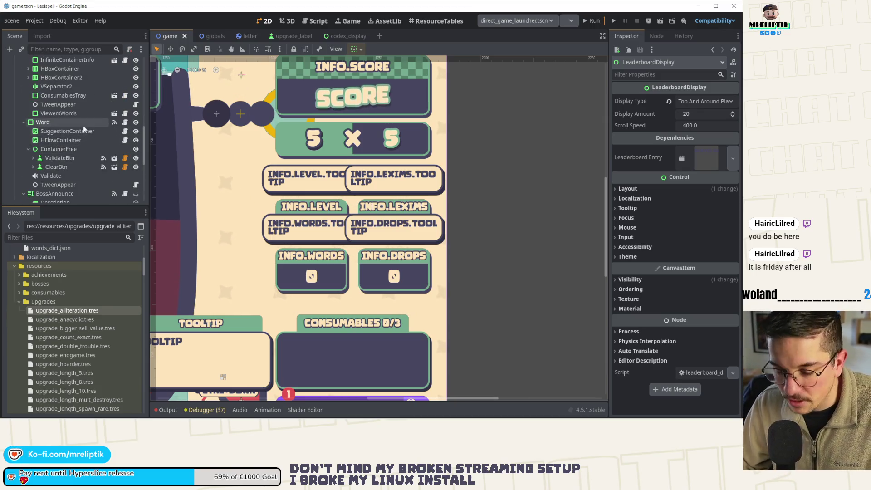
scroll(86, 117, up, 4)
click(91, 131)
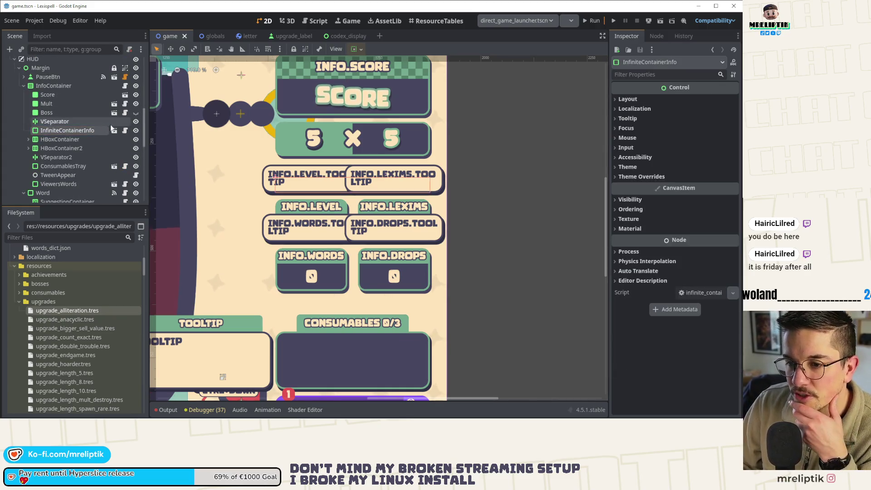
click(114, 130)
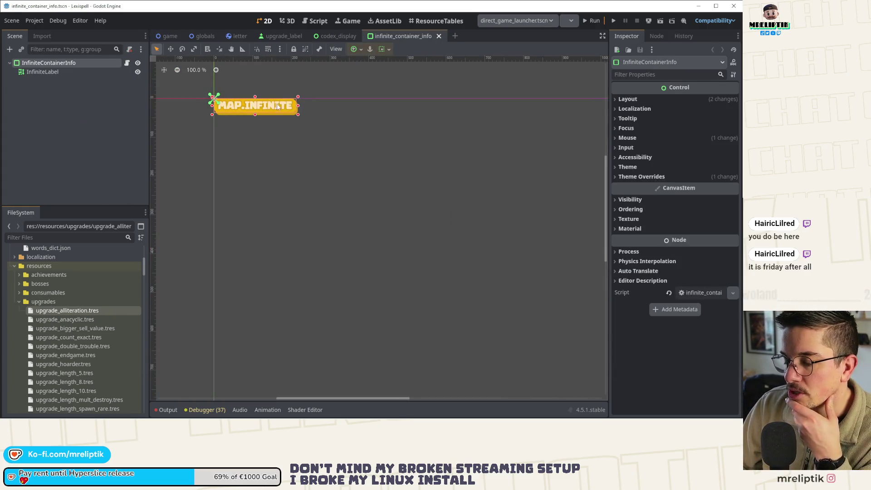
Close the infinite_container_info tab and go back to the game scene.
scroll(277, 107, up, 10)
scroll(249, 135, down, 8)
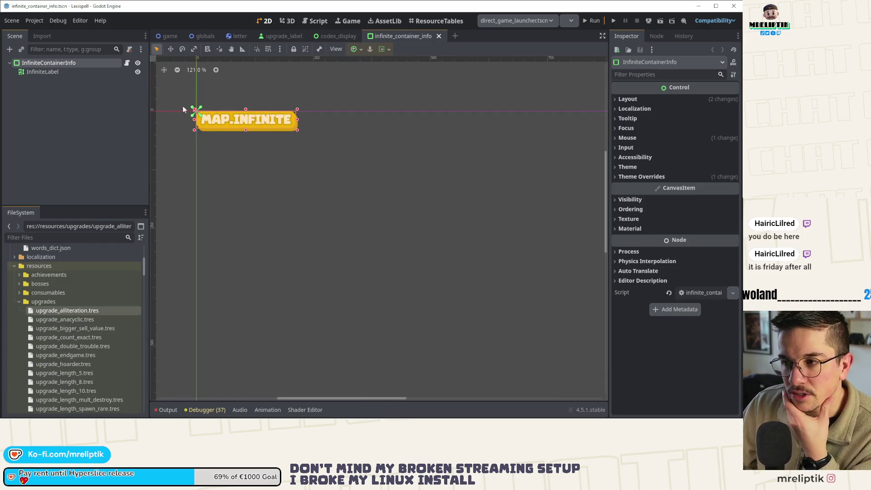
click(439, 36)
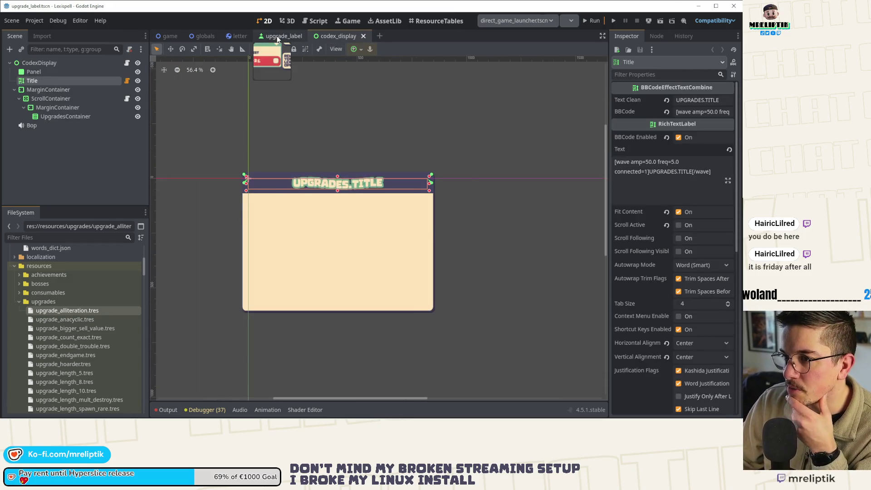
click(277, 36)
click(172, 36)
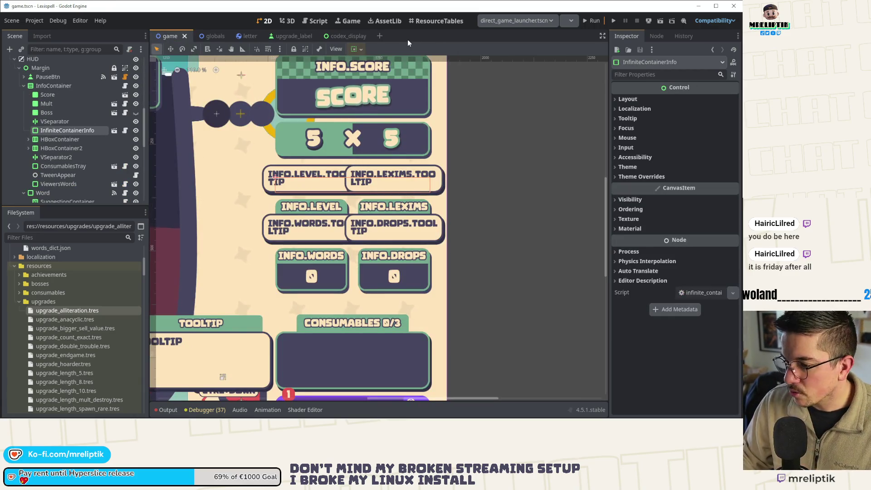
Use Quick Open Scene to search 'map' and open level_card_btn.tscn.
key(ctrl+shift+o)
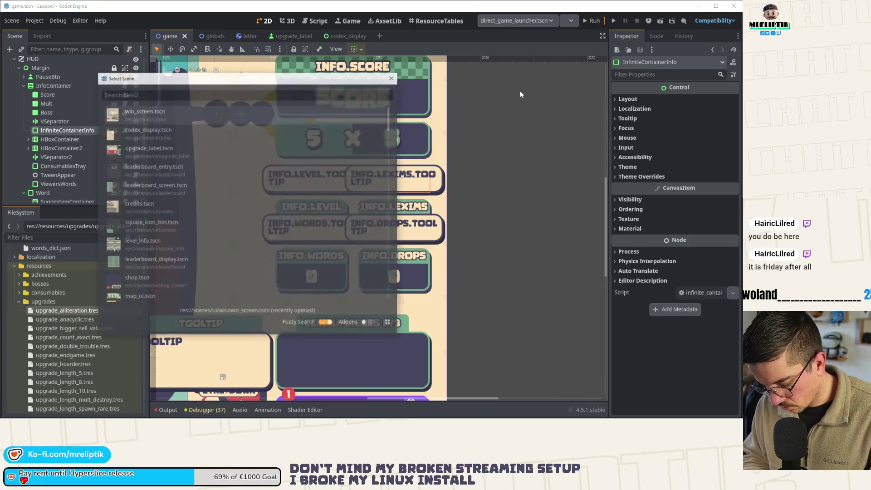
text(credits)
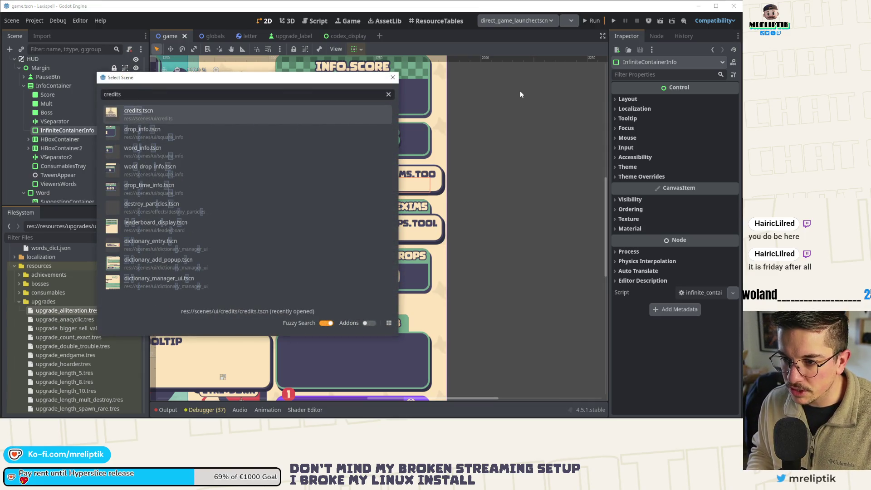
key(Escape)
key(ctrl+shift+o)
text(map)
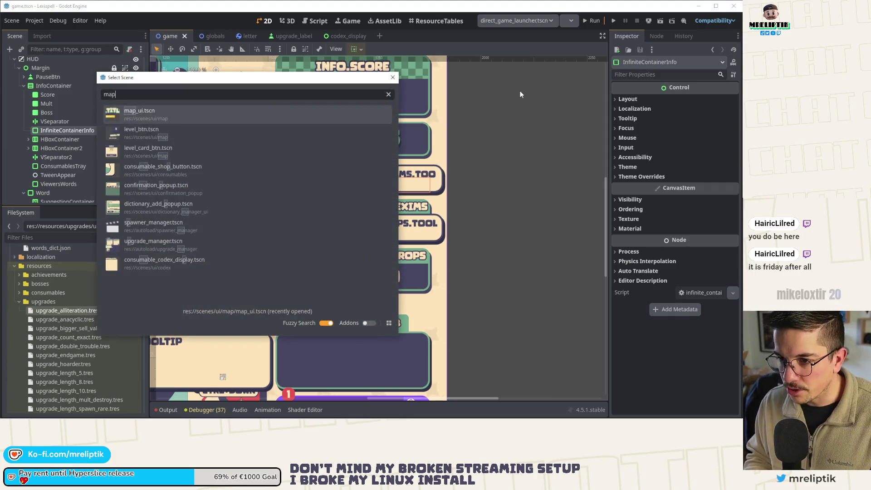
key(Down)
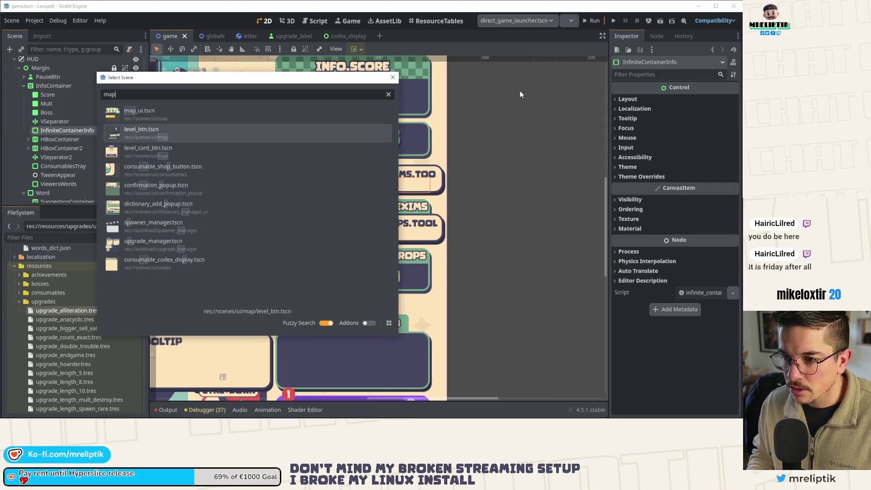
key(Down)
key(Return)
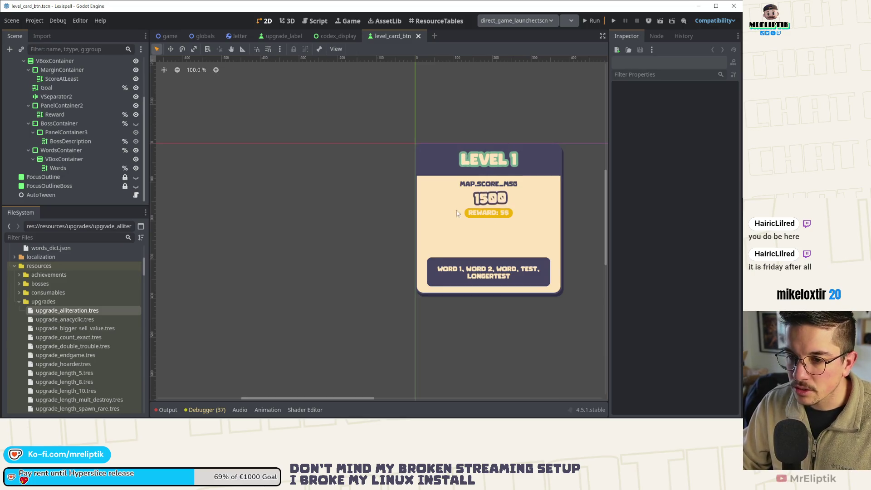
Show TitleValidated instead of Title on the card and review the root node's Styles.
scroll(75, 160, up, 3)
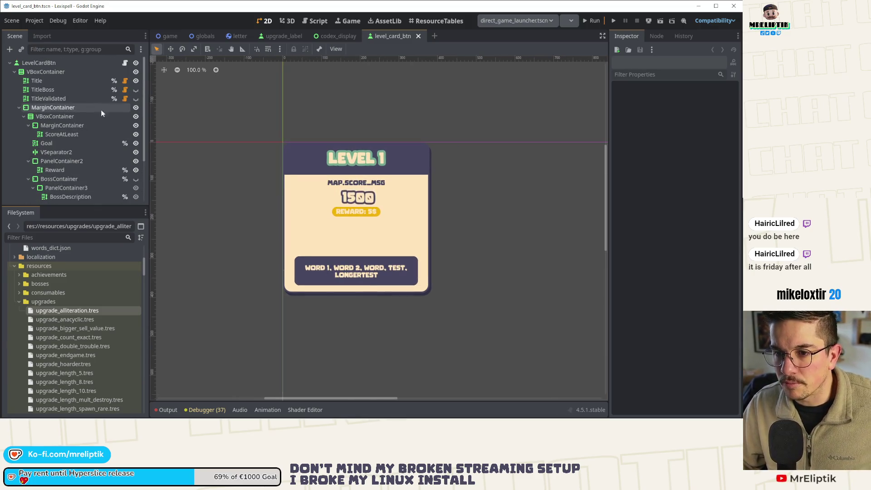
click(136, 99)
click(136, 81)
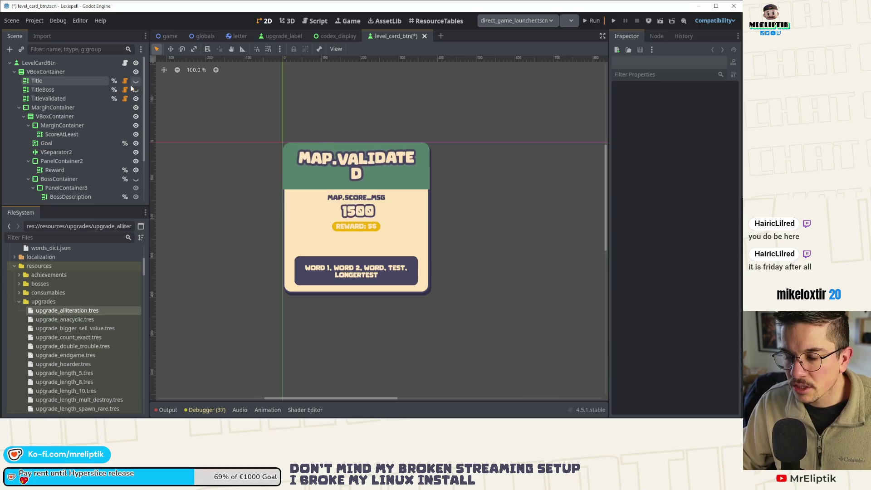
click(53, 62)
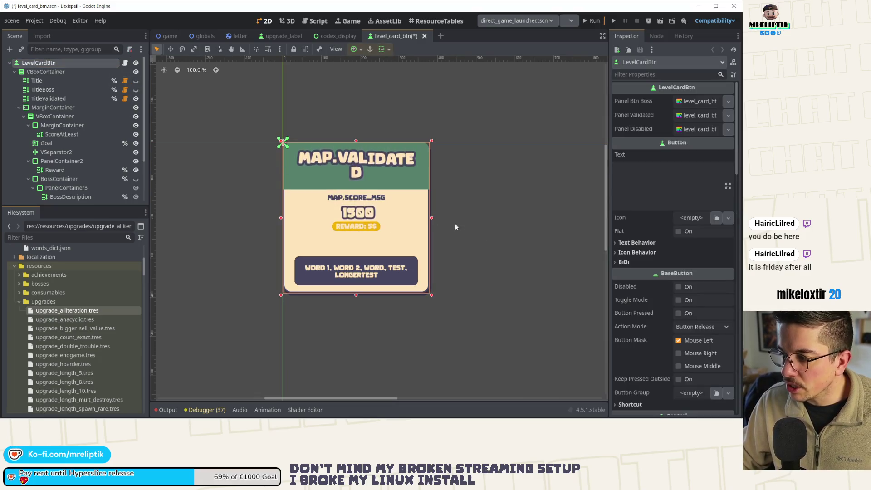
scroll(657, 287, down, 15)
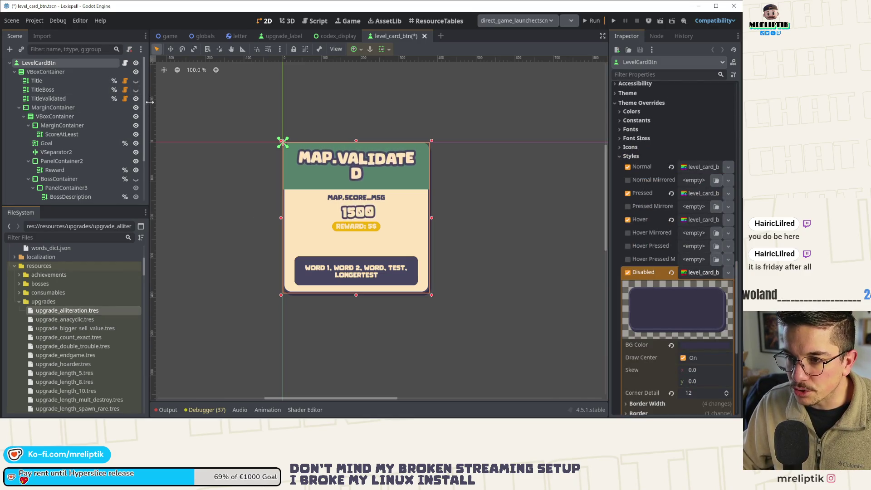
scroll(289, 208, down, 4)
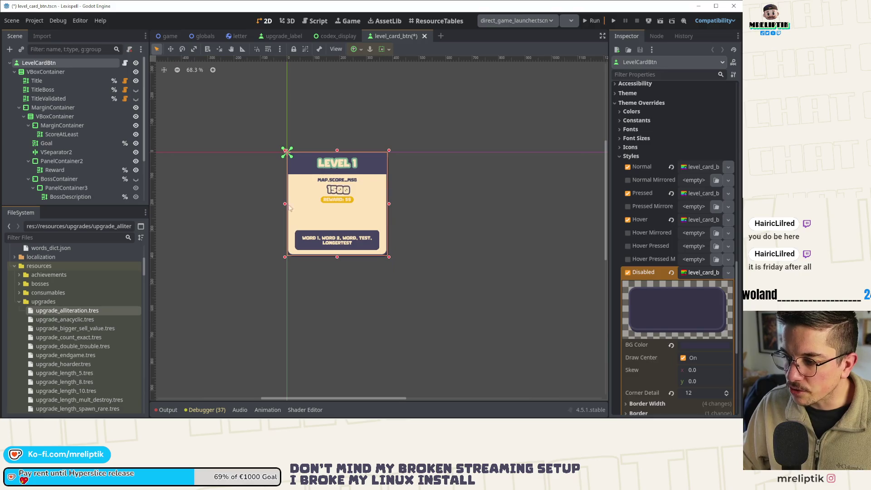
key(Escape)
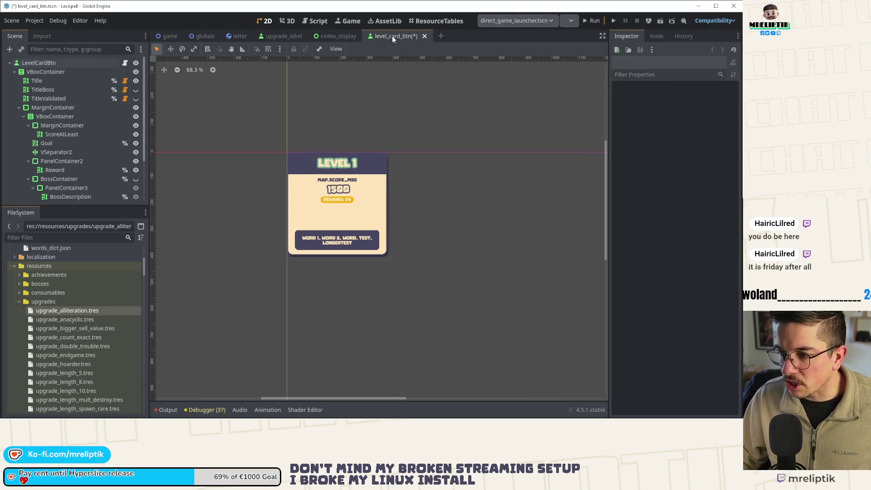
Close level_card_btn.tscn with Don't Save and bring up the upgrade_label scene.
middle_click(392, 36)
click(305, 230)
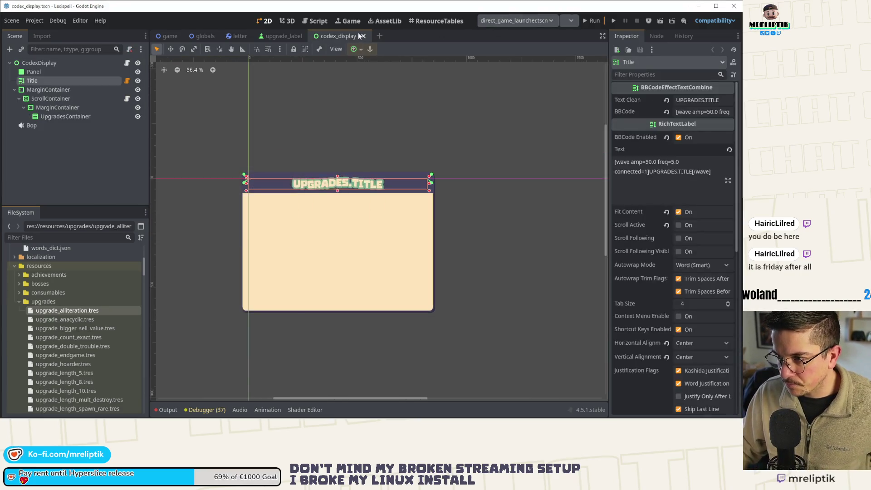
click(279, 39)
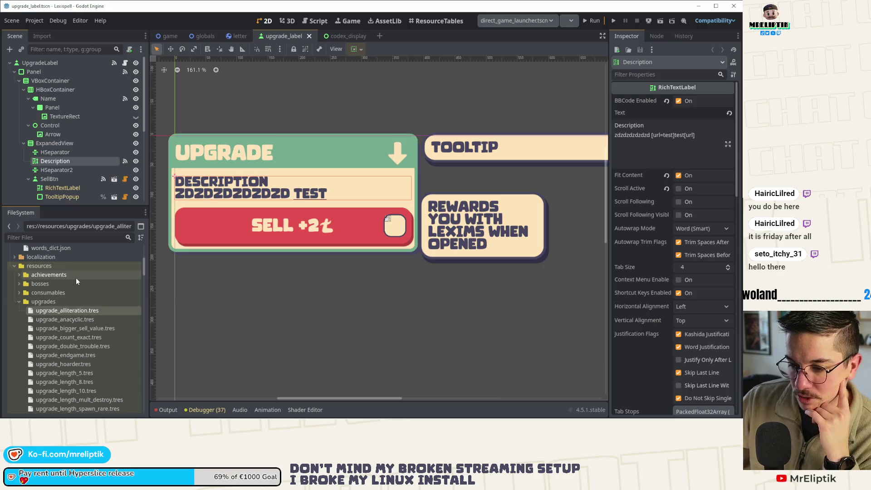
Select upgrade_alliteration.tres, widen the inspector, and switch to the ResourceTables workspace.
click(73, 310)
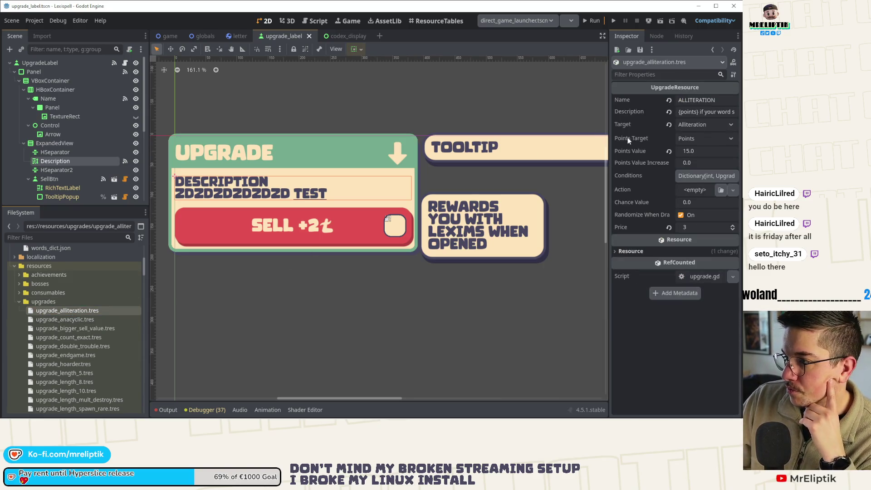
mouse_move(608, 131)
mouse_down()
mouse_move(381, 158)
mouse_move(609, 155)
mouse_up()
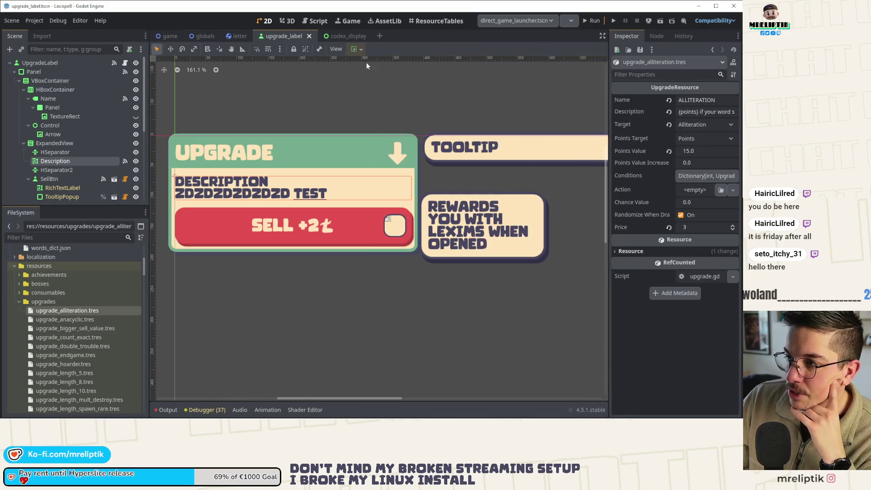
click(439, 21)
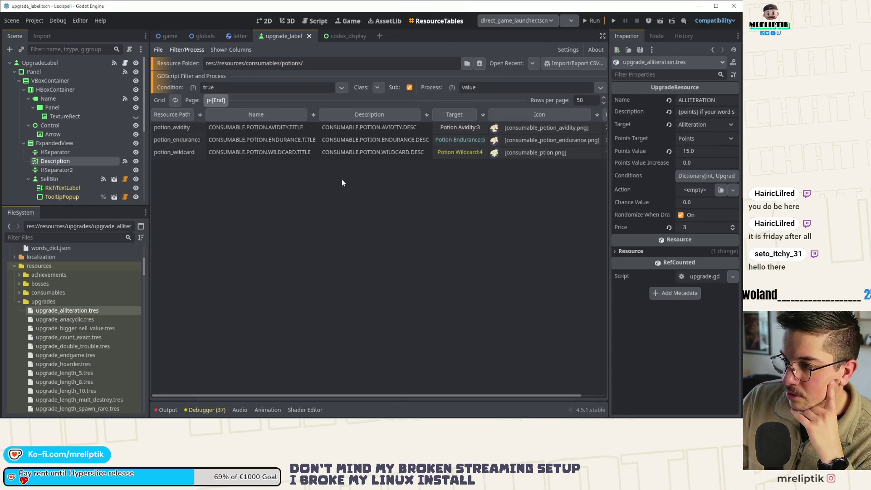
Load the res://resources/upgrades/ folder into the resource table.
click(467, 63)
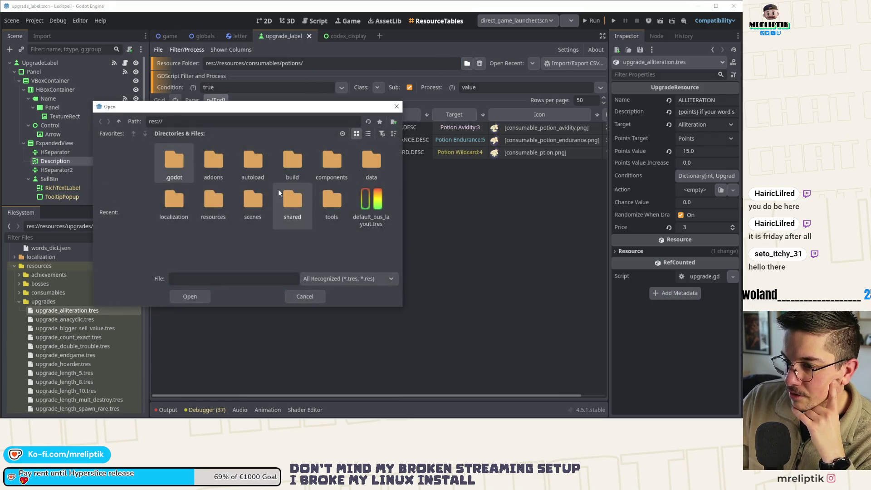
double_click(217, 203)
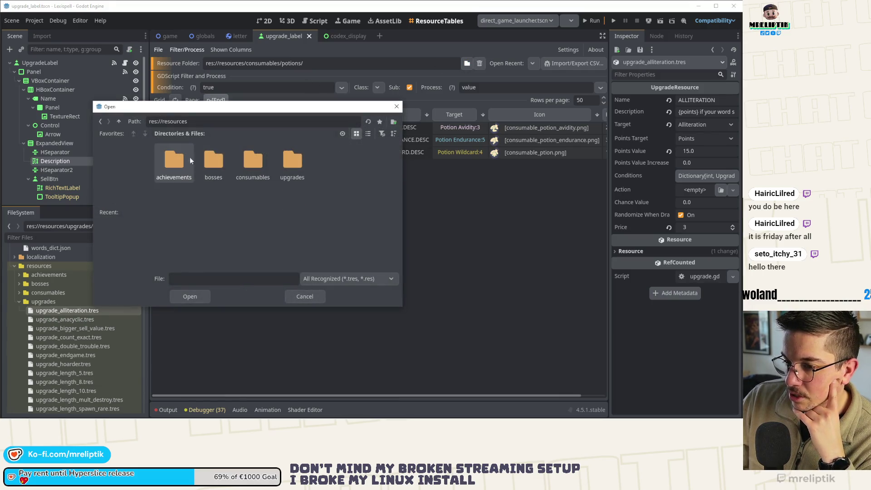
double_click(292, 161)
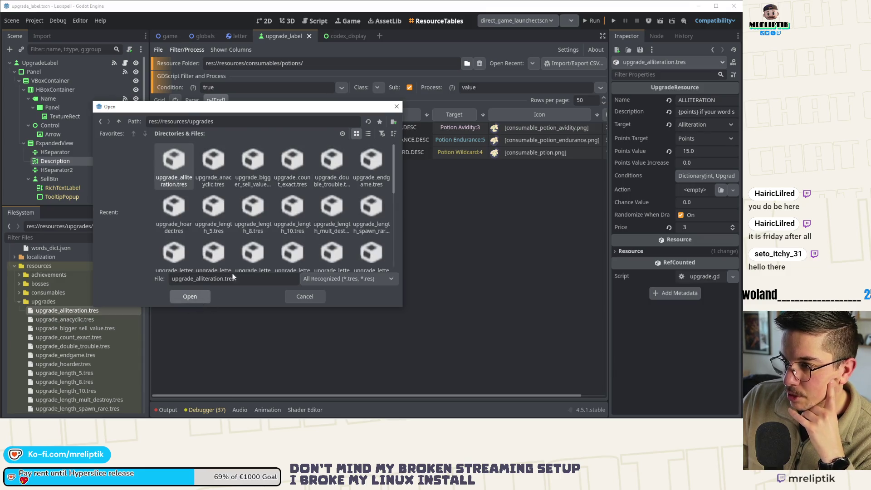
key(Return)
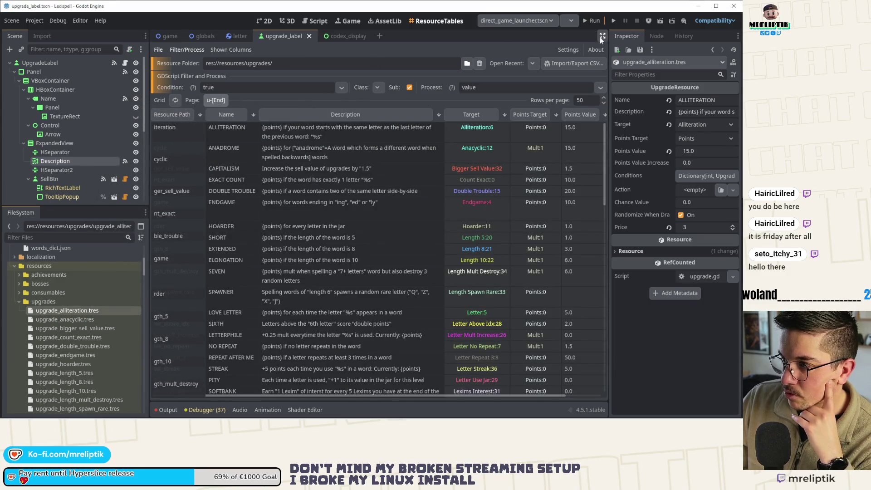
Toggle distraction-free mode and inspect the ALLITERATION row's Conditions and name cells.
click(603, 37)
click(583, 130)
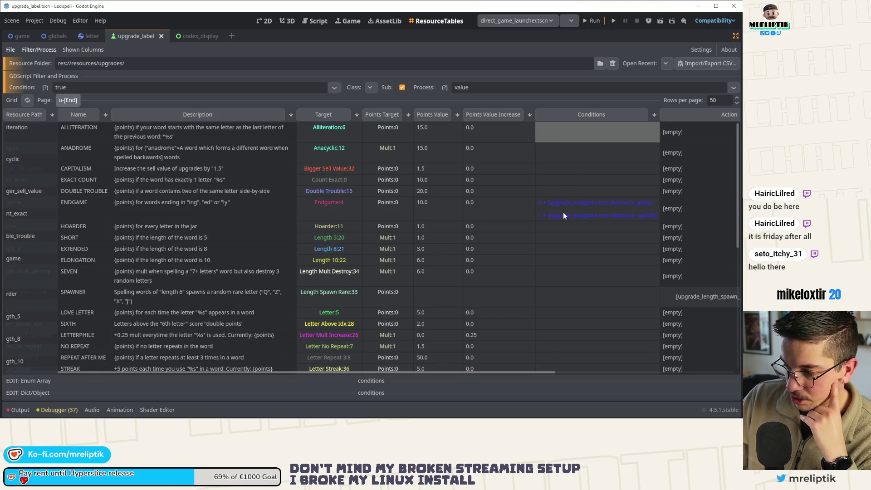
right_click(564, 135)
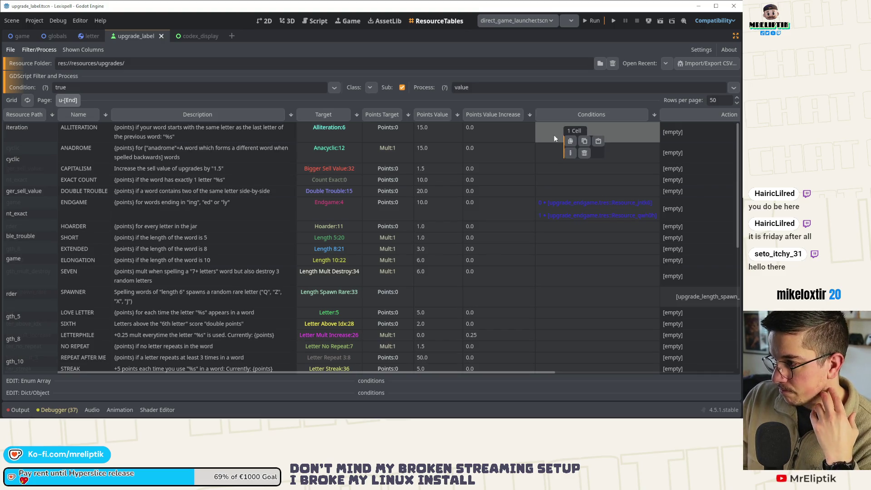
click(554, 135)
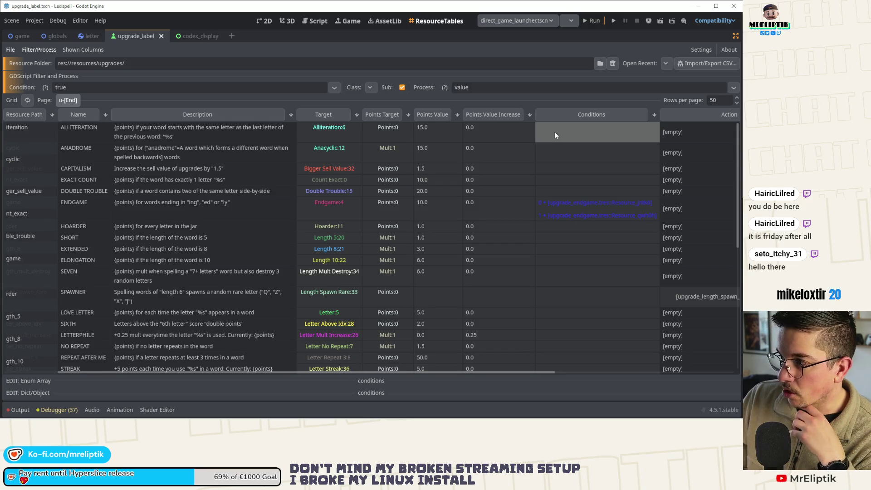
click(735, 36)
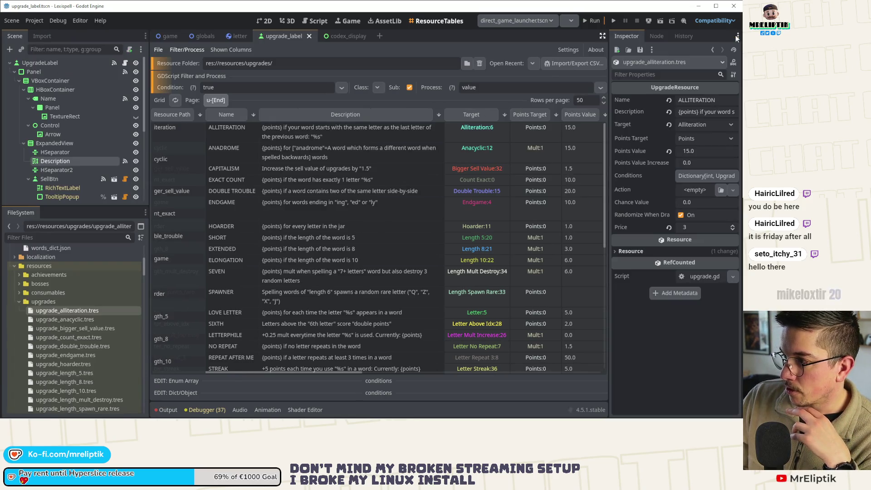
click(239, 132)
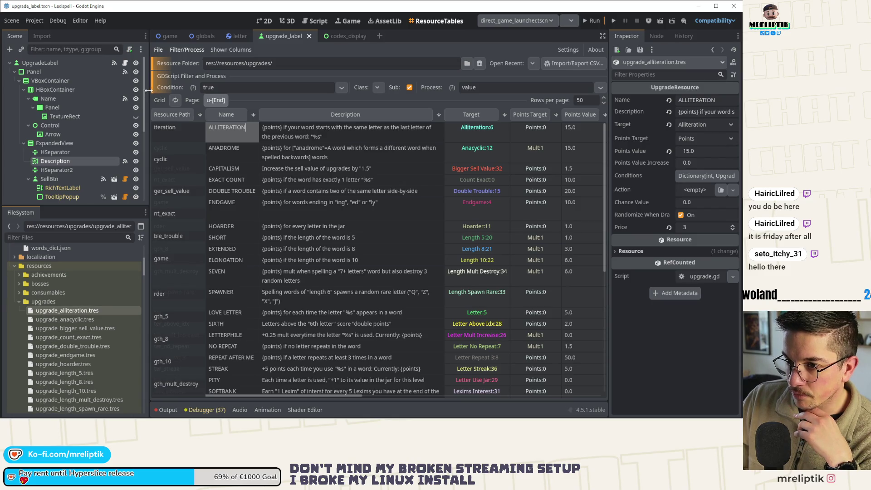
Narrow the scene and file docks and widen the Inspector so Points Value Increase shows.
drag(148, 92, 21, 94)
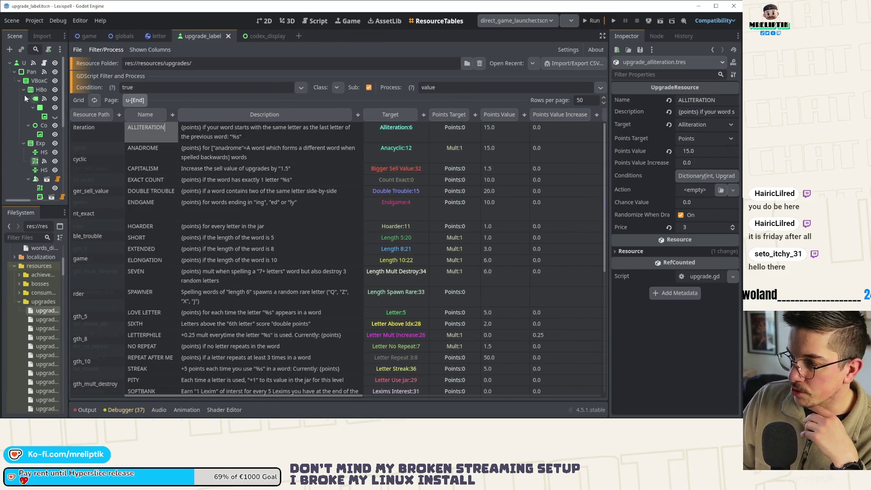
drag(608, 76, 598, 78)
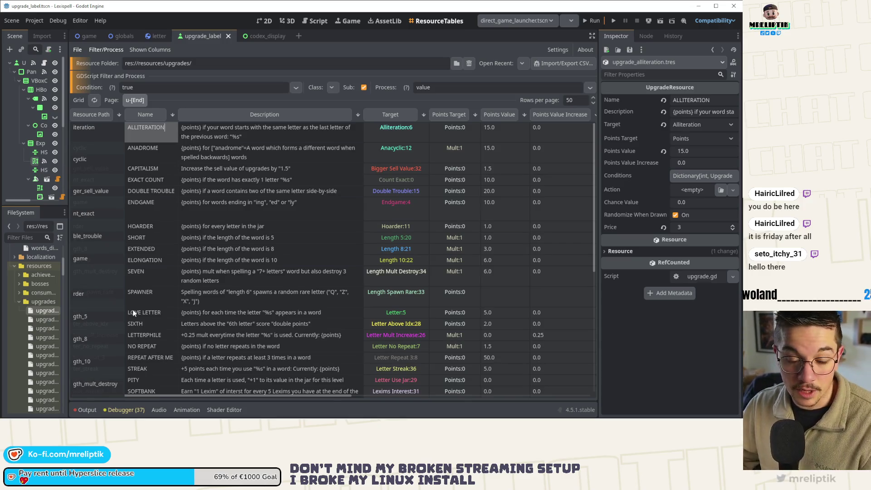
mouse_move(136, 418)
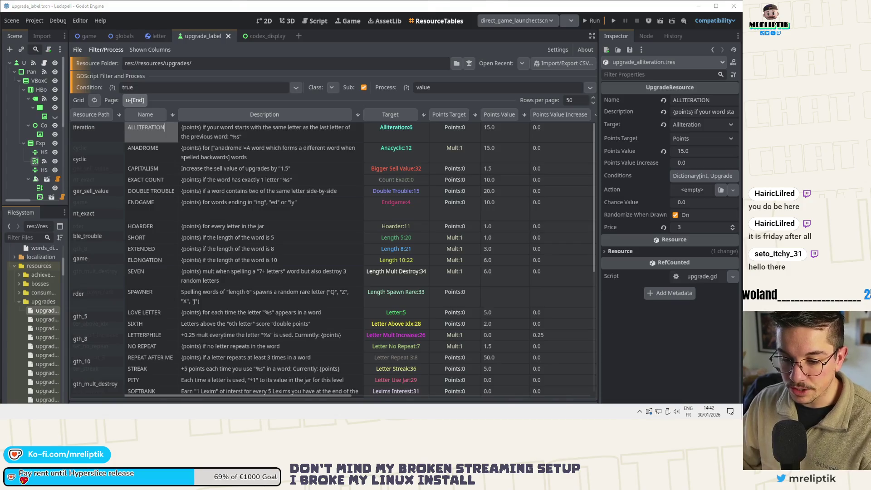
key(alt+Tab)
Review the game.gd and upgrade.gd diffs in Source Control.
click(42, 105)
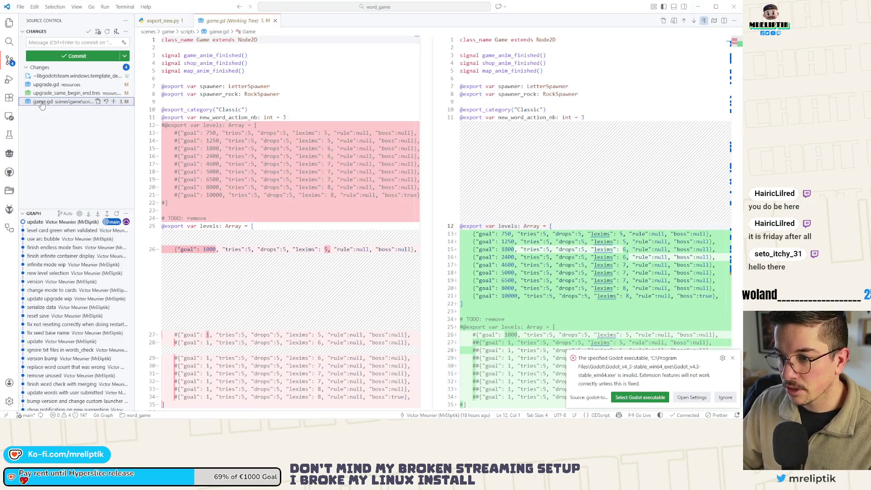
scroll(562, 174, down, 3)
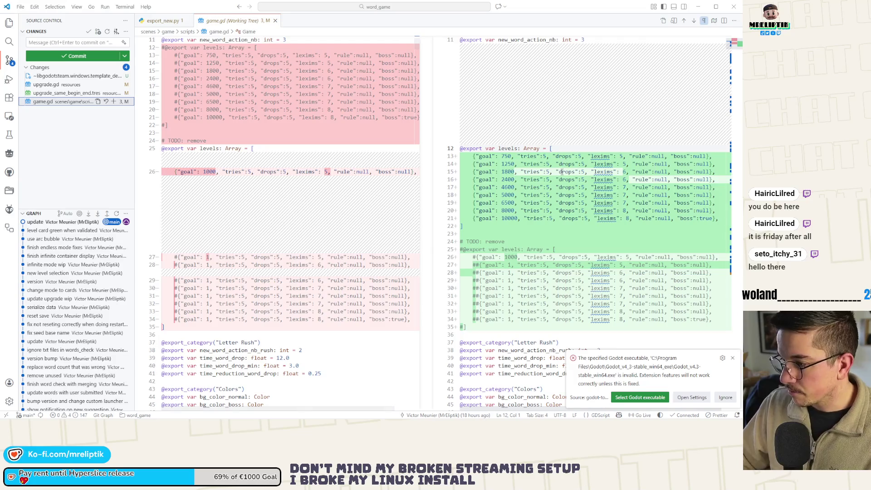
scroll(562, 174, up, 3)
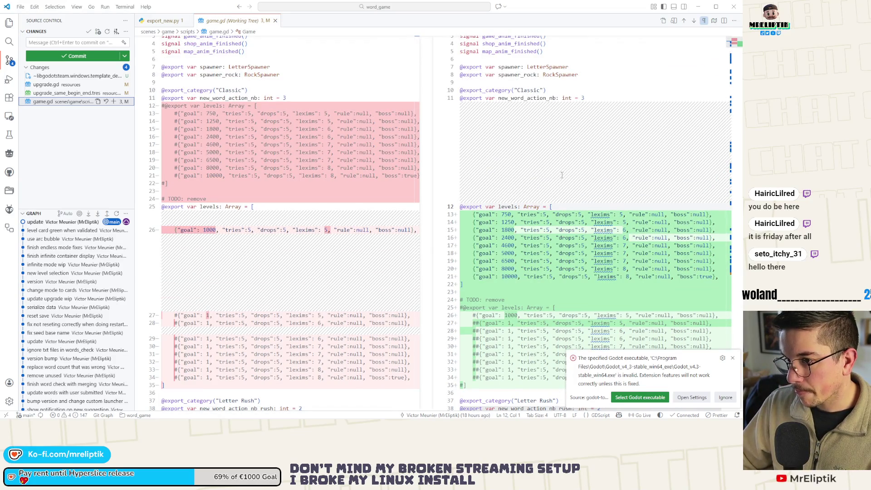
click(52, 84)
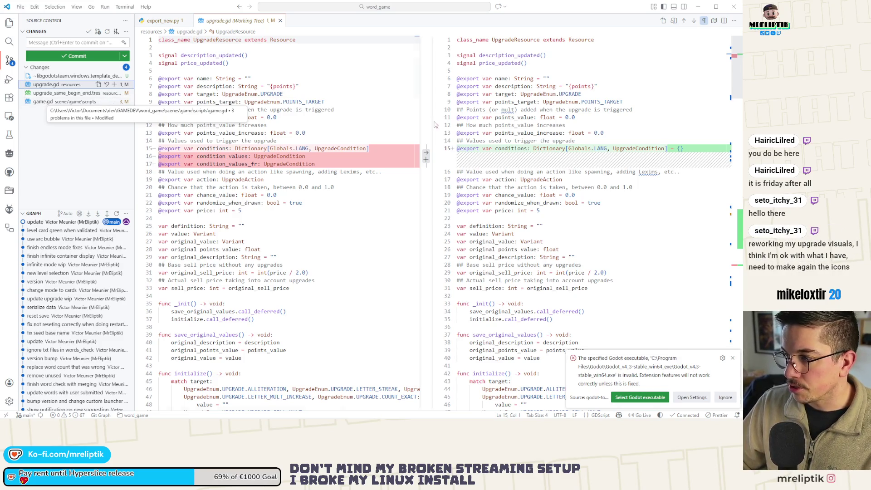
scroll(435, 124, down, 10)
scroll(435, 125, up, 8)
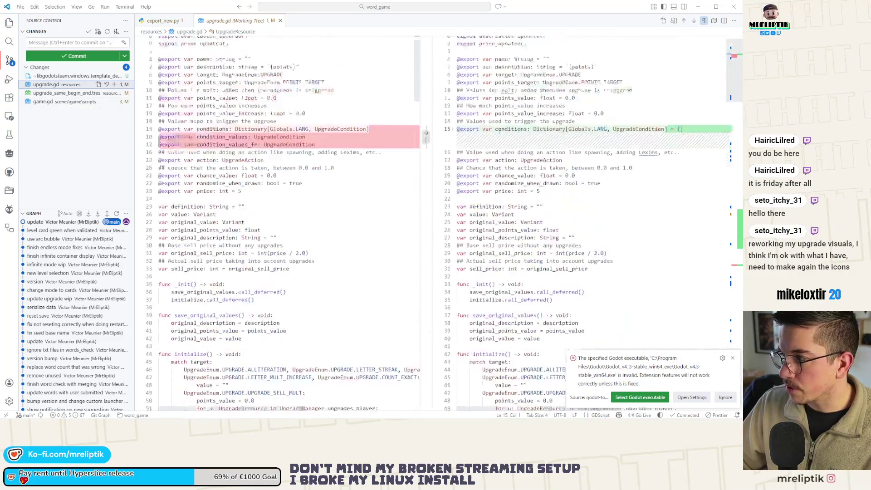
click(64, 102)
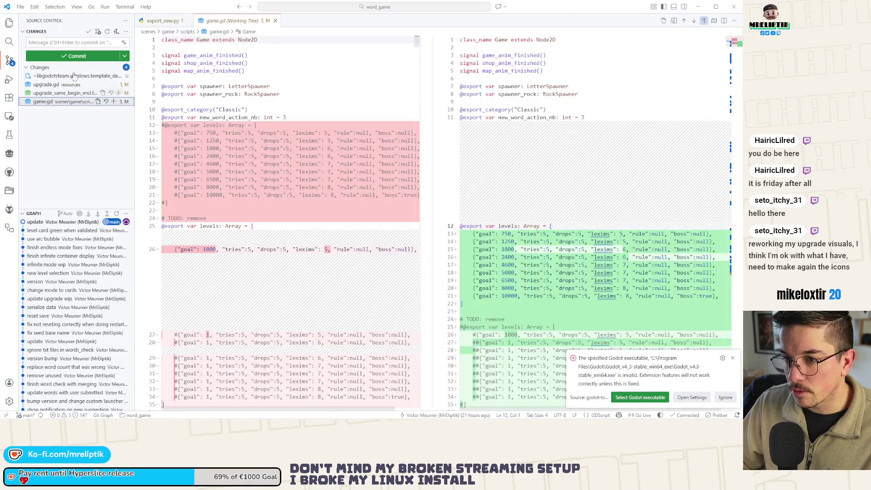
Stage only game.gd and commit it as "update", then return to Godot.
click(63, 41)
key(ctrl+Return)
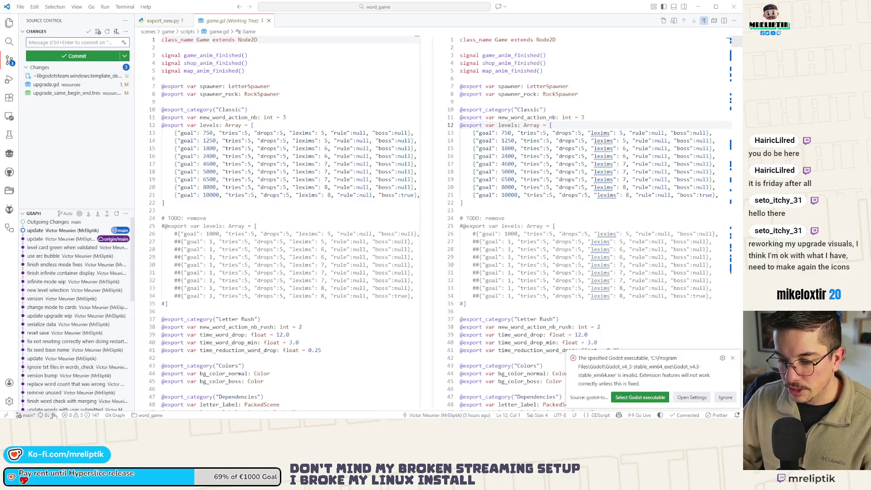
key(alt+Tab)
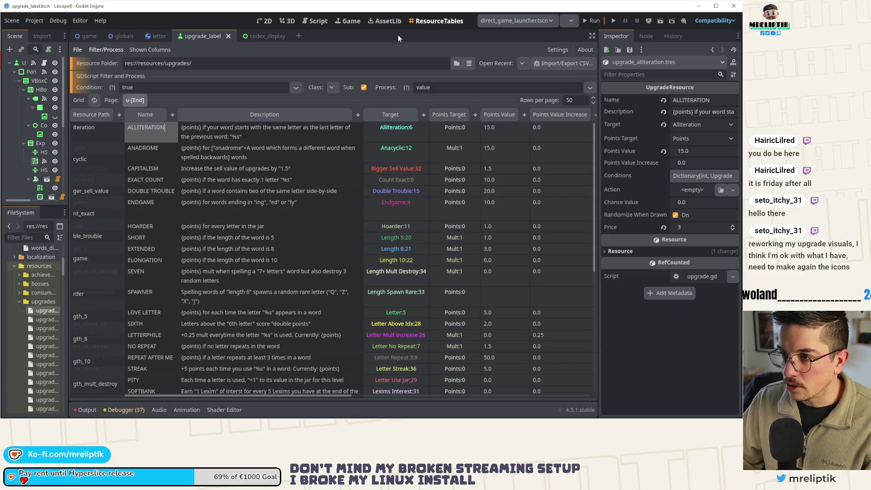
Open upgrade.gd via Ctrl+Alt+O and highlight the description usages in format_description.
key(ctrl+alt+o)
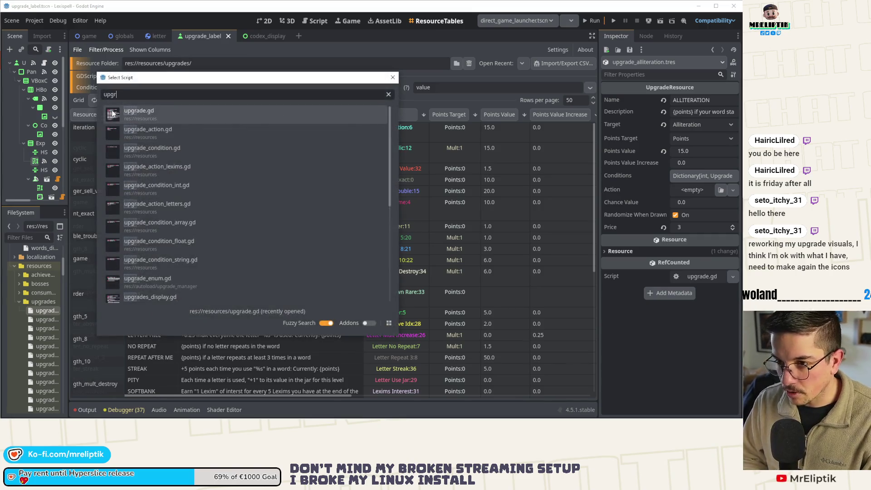
scroll(274, 234, up, 8)
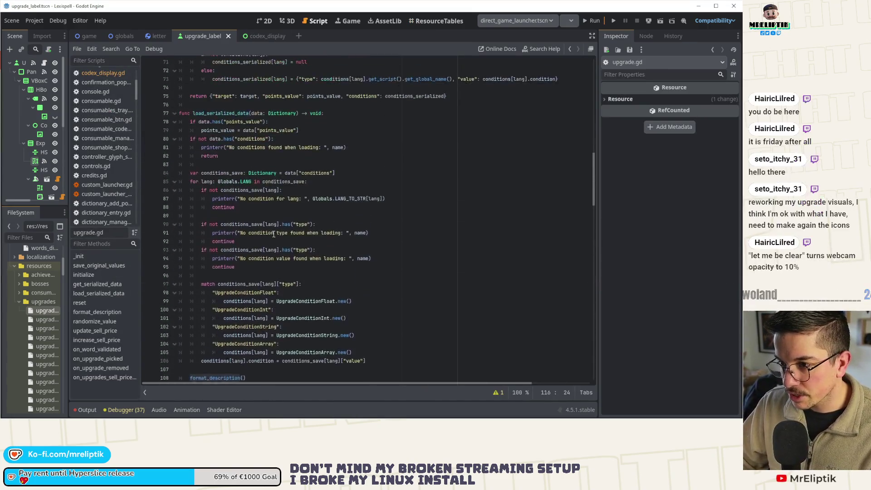
scroll(215, 182, down, 10)
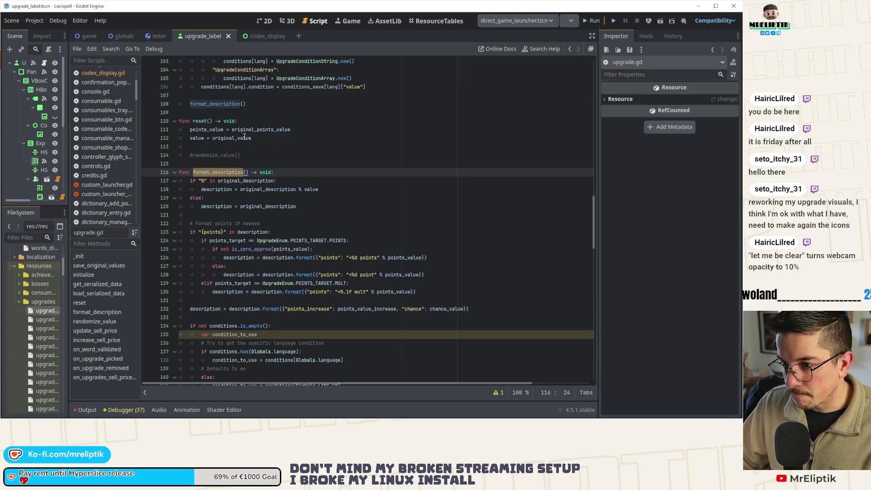
click(245, 130)
double_click(249, 189)
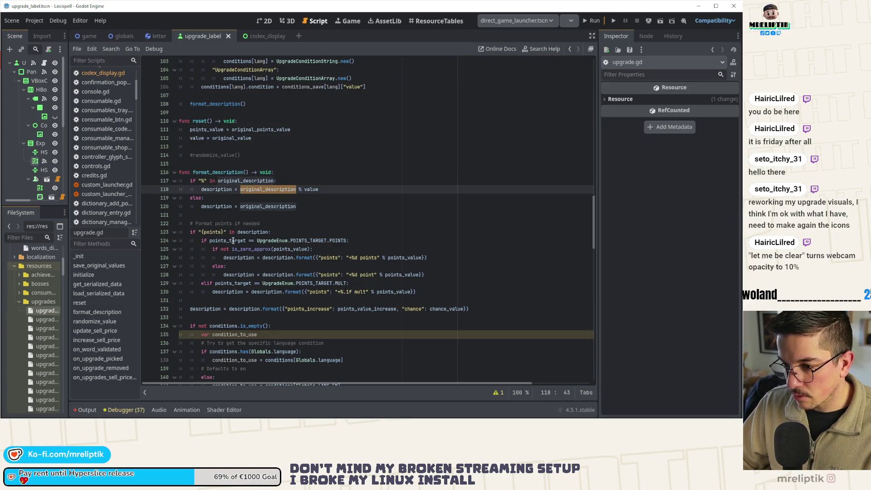
scroll(233, 240, down, 9)
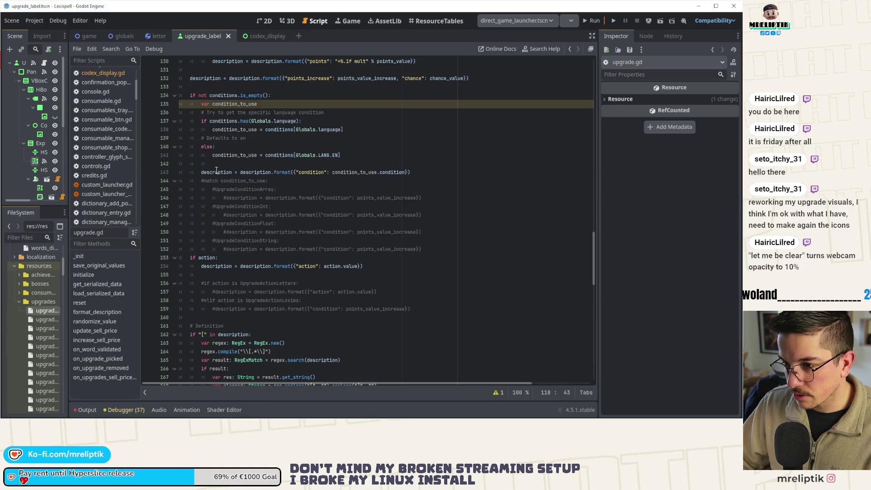
double_click(217, 172)
double_click(254, 172)
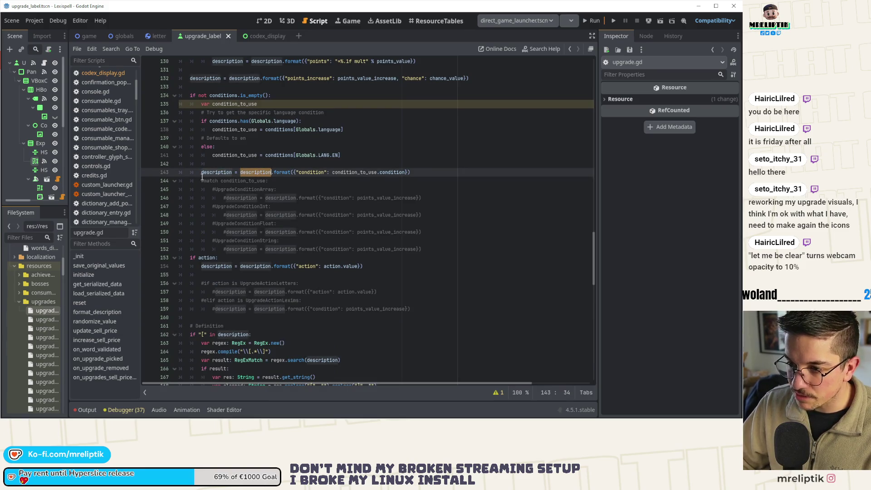
Fold the commented condition and action blocks at lines 144 and 156.
click(174, 181)
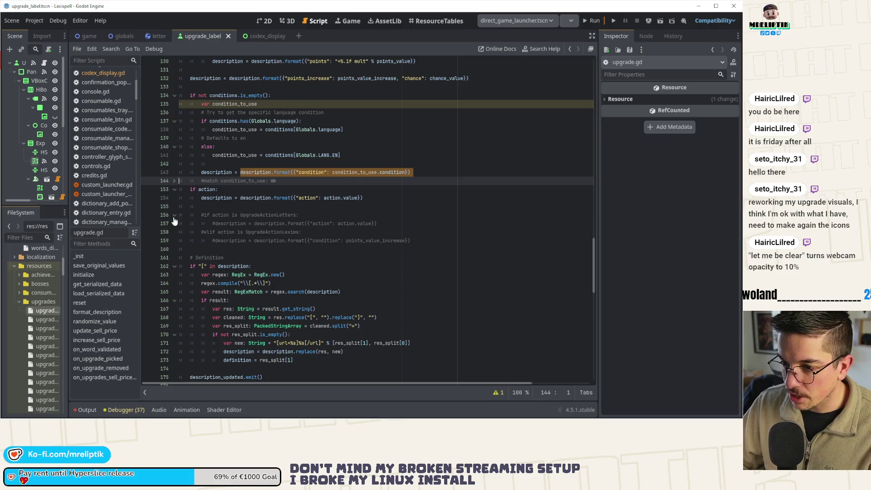
click(174, 215)
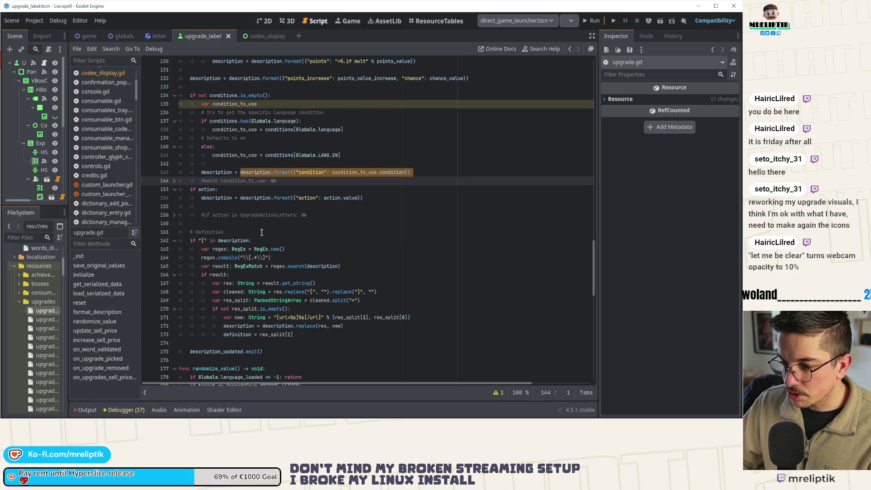
scroll(297, 247, down, 6)
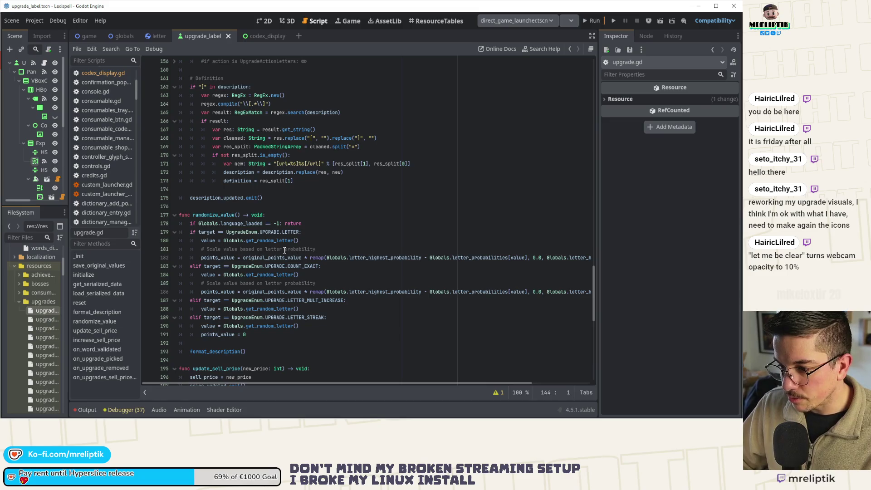
scroll(285, 250, up, 20)
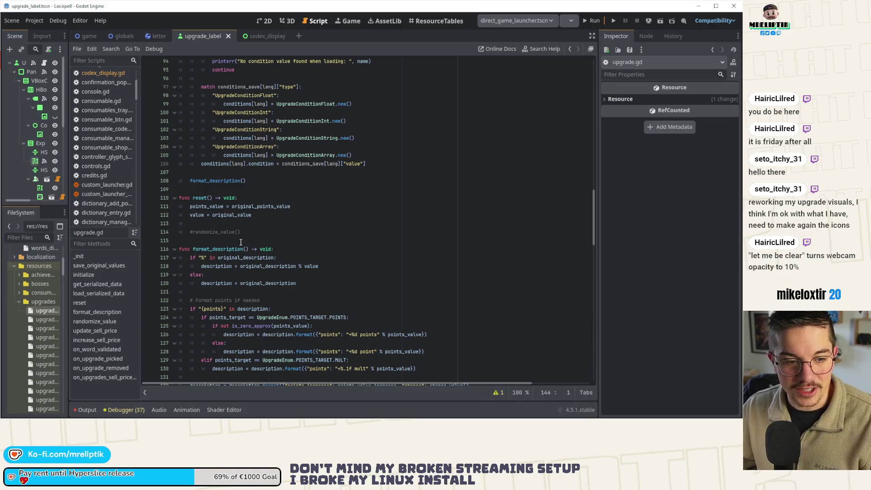
scroll(228, 226, up, 6)
scroll(227, 225, up, 3)
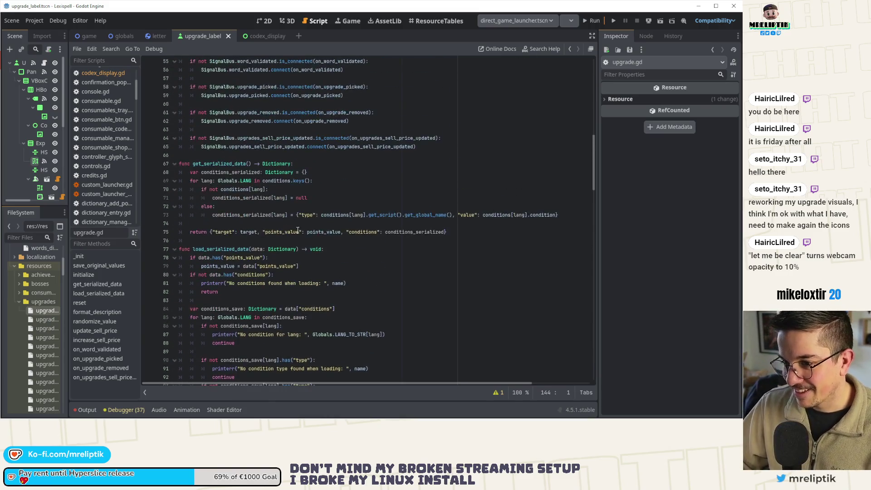
scroll(270, 249, up, 2)
scroll(270, 249, down, 6)
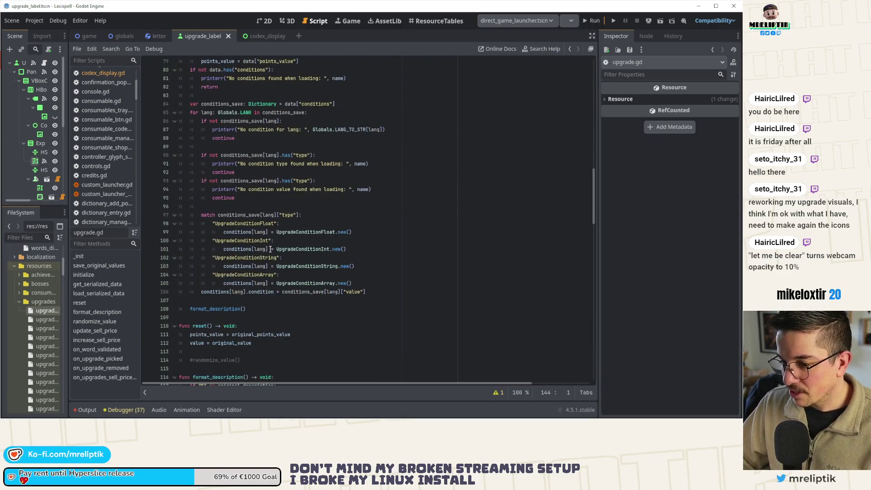
scroll(253, 250, up, 4)
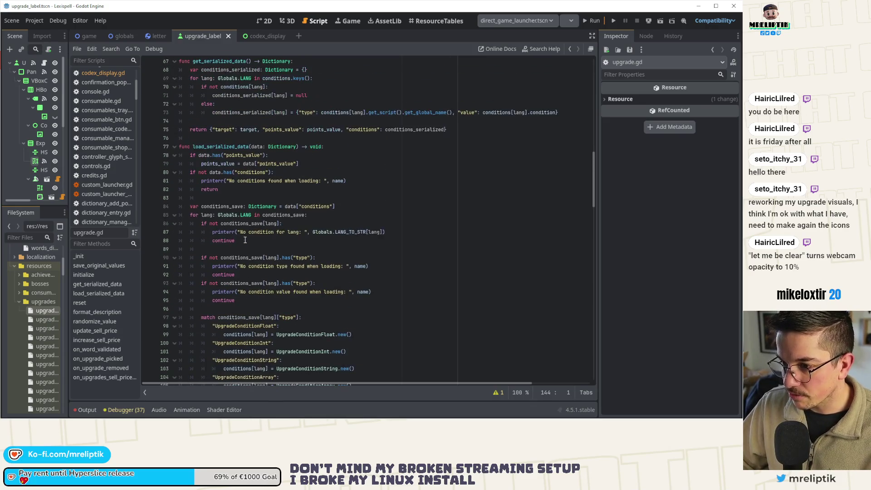
click(217, 250)
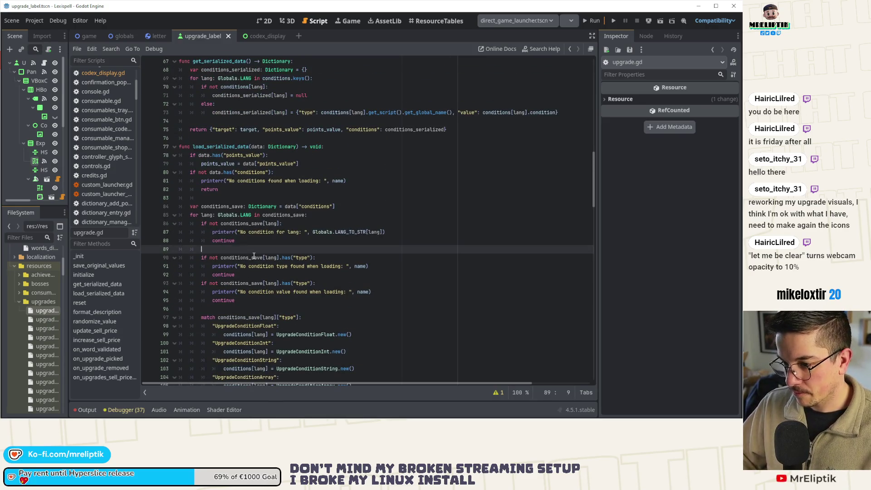
Delete the blank line 89, fold the guard checks at lines 80, 86, 89 and 92, and scroll to the top.
key(BackSpace)
key(BackSpace)
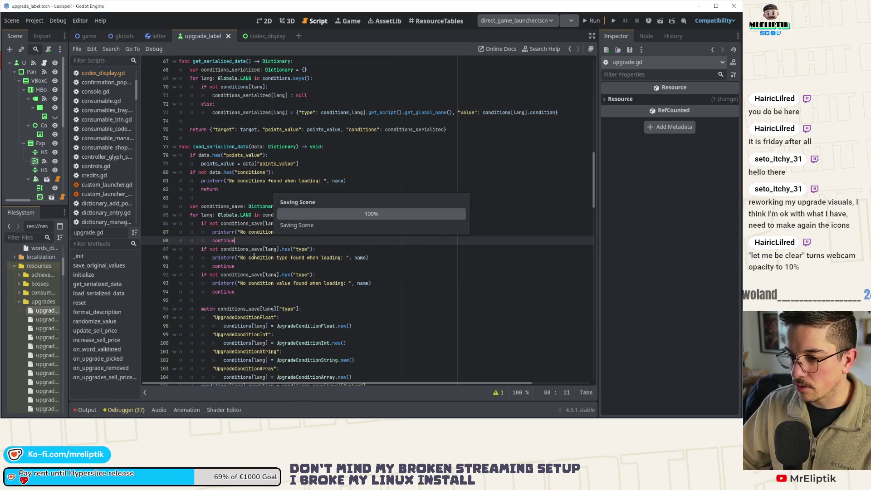
click(175, 223)
click(174, 232)
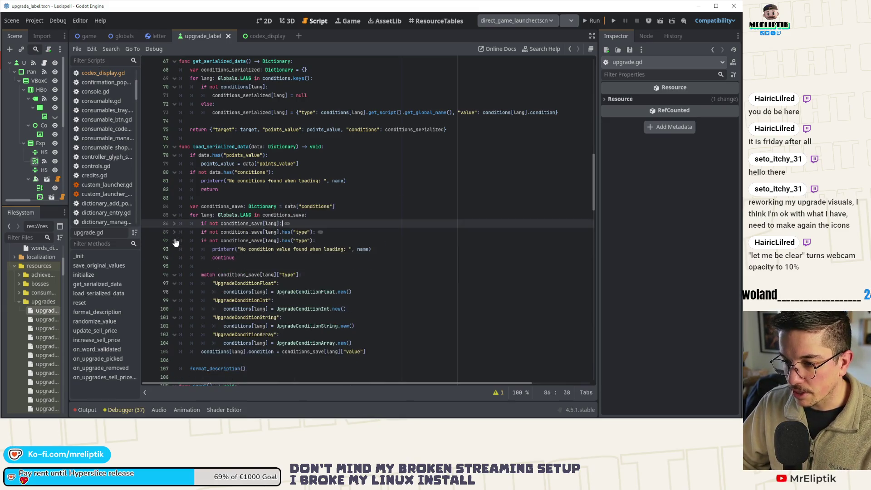
click(174, 240)
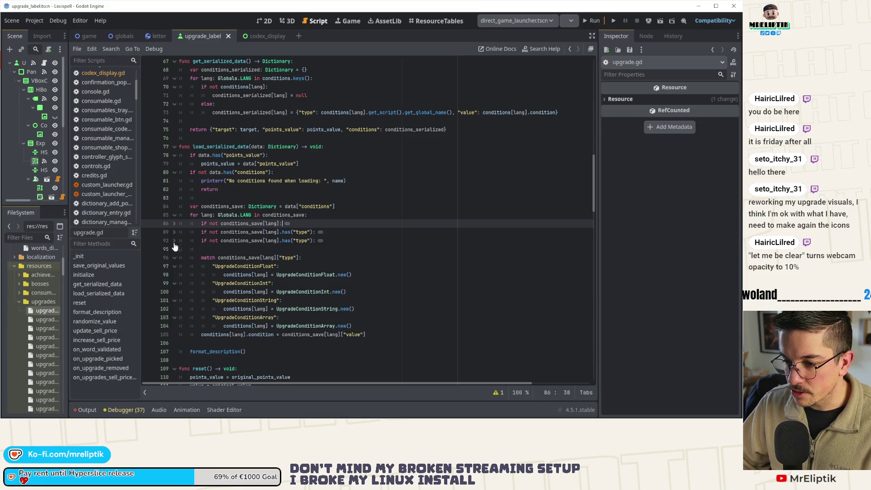
click(173, 172)
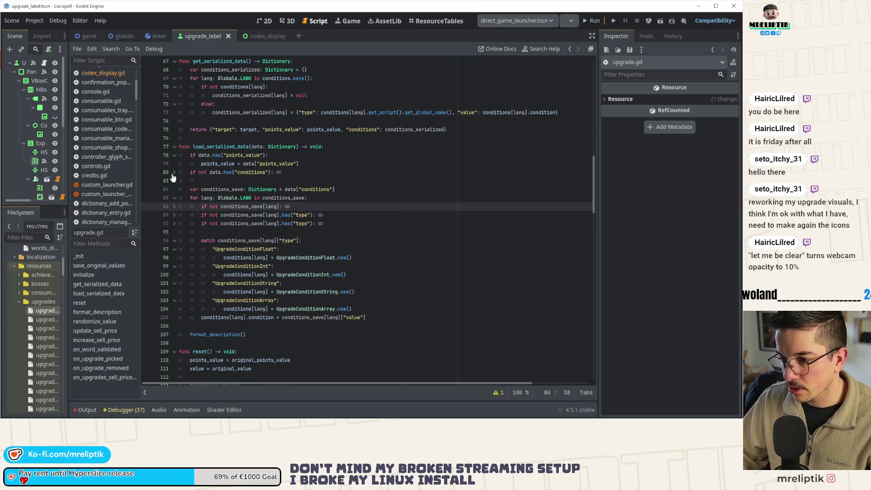
click(174, 173)
click(174, 173)
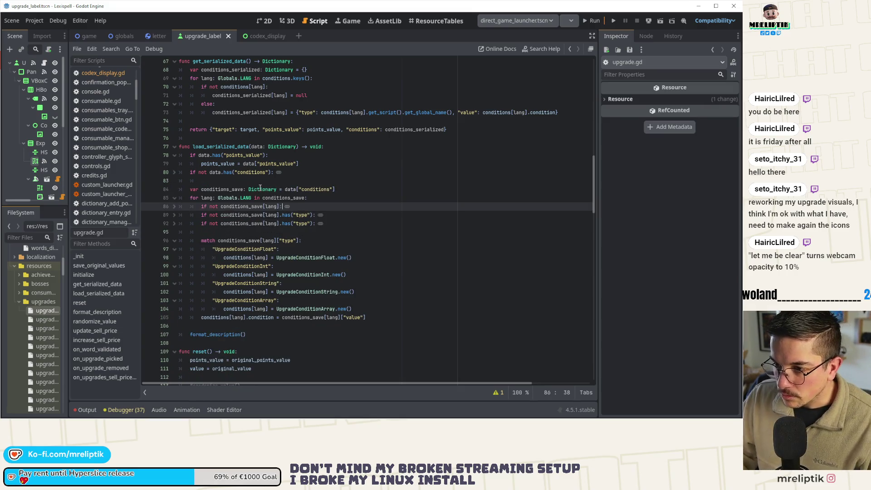
scroll(242, 181, up, 2)
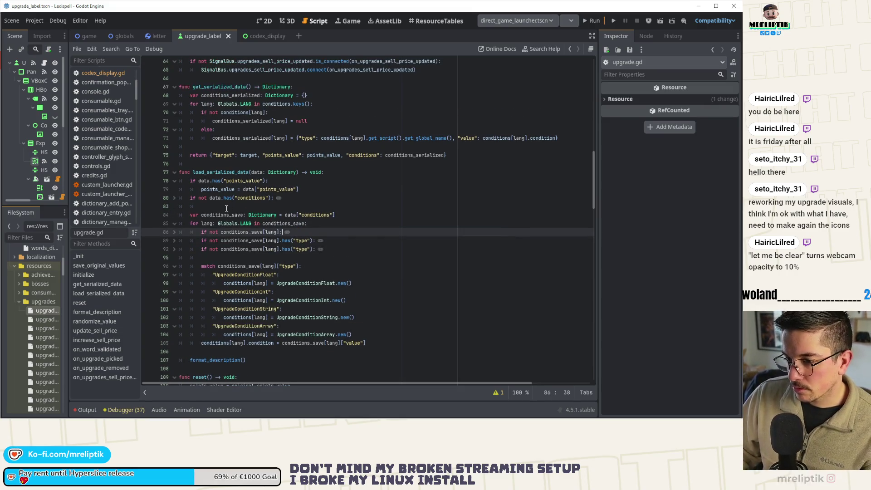
scroll(229, 210, up, 3)
scroll(227, 254, up, 4)
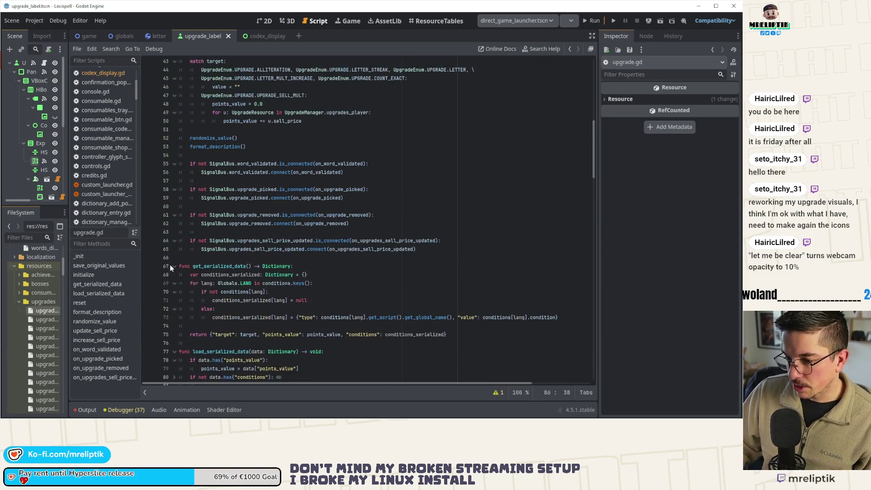
scroll(232, 258, up, 3)
scroll(253, 218, up, 7)
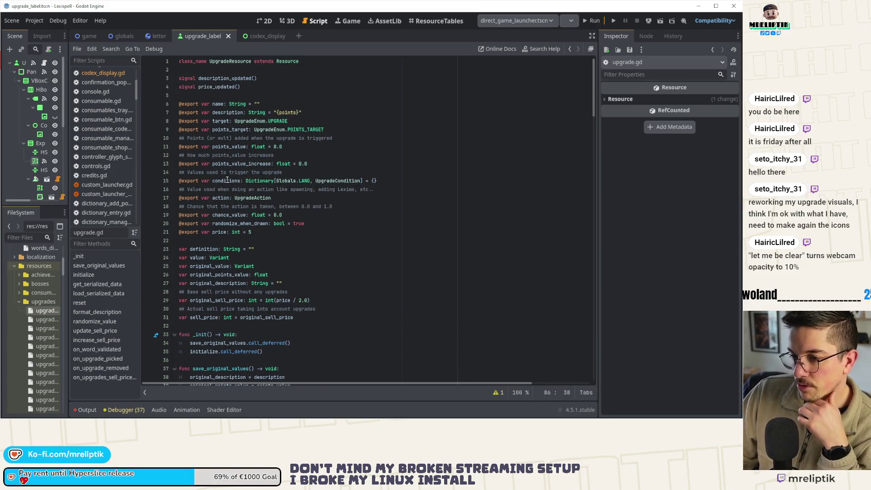
Find every 'conditions' match in upgrade.gd with Whole Words off, cycling through all of them.
double_click(227, 179)
key(ctrl+f)
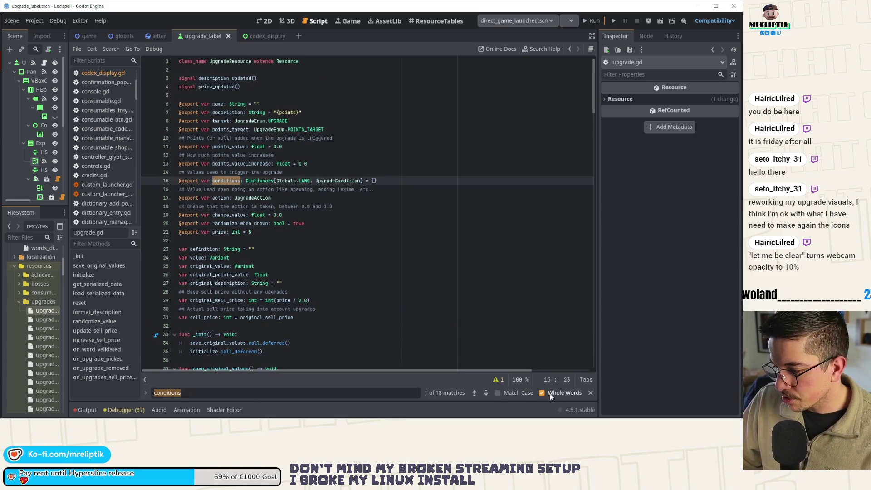
click(542, 393)
click(486, 393)
click(486, 393)
click(486, 393)
click(486, 393)
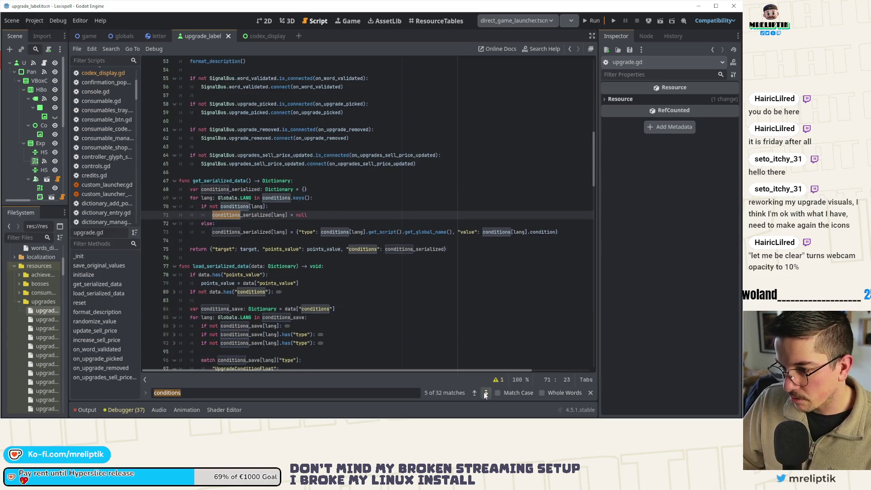
click(485, 393)
click(485, 393)
click(486, 393)
click(486, 393)
click(486, 393)
click(485, 393)
click(486, 393)
click(485, 393)
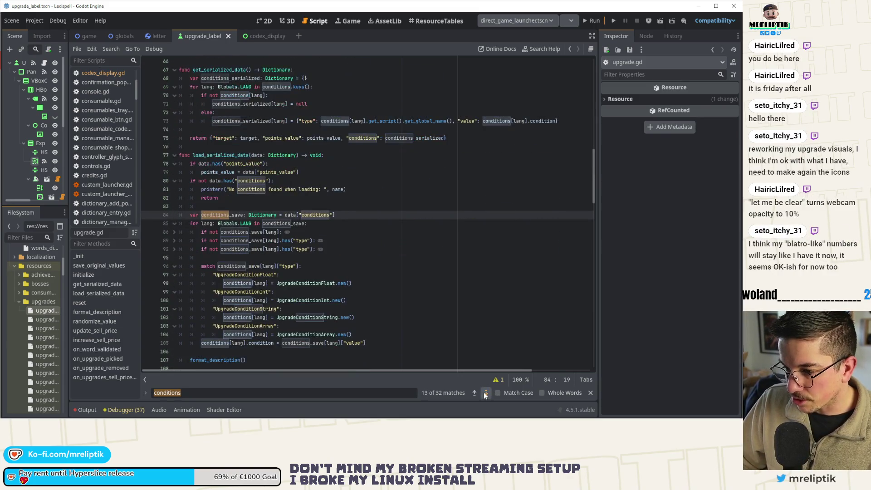
click(486, 393)
click(486, 393)
click(486, 393)
click(485, 393)
click(486, 393)
click(485, 393)
click(486, 393)
click(485, 393)
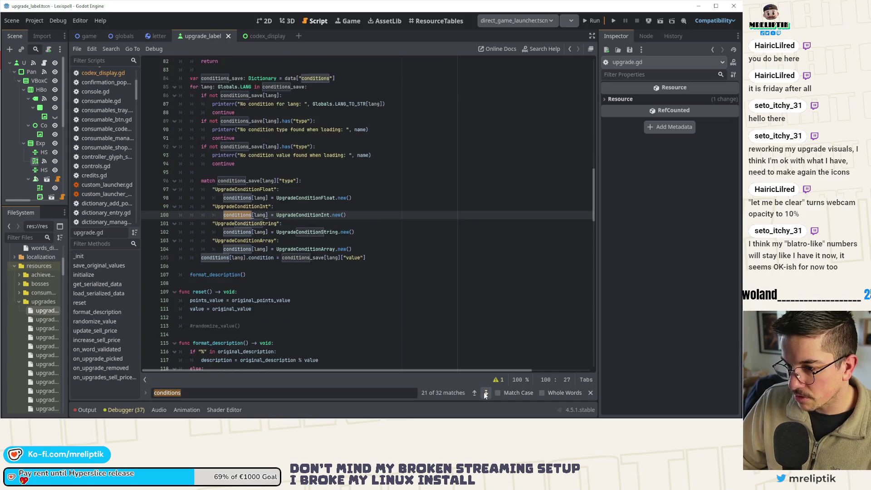
click(485, 393)
click(486, 393)
click(486, 393)
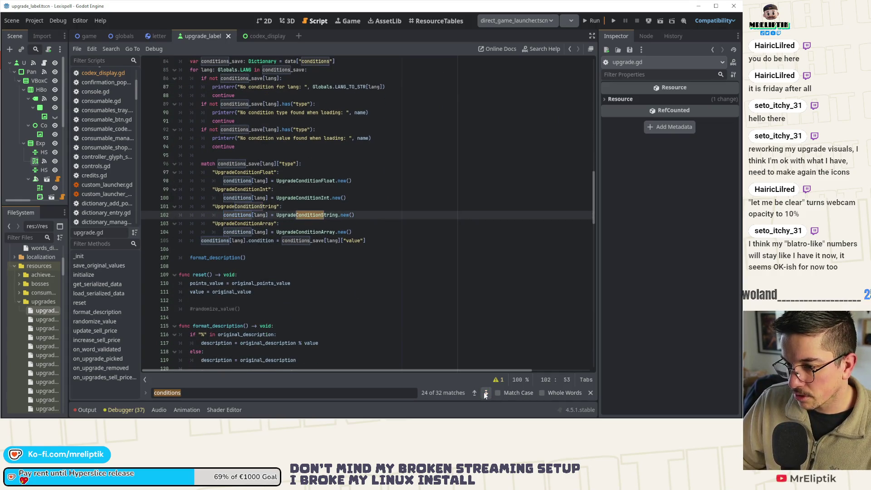
click(485, 393)
click(486, 393)
click(485, 393)
click(485, 393)
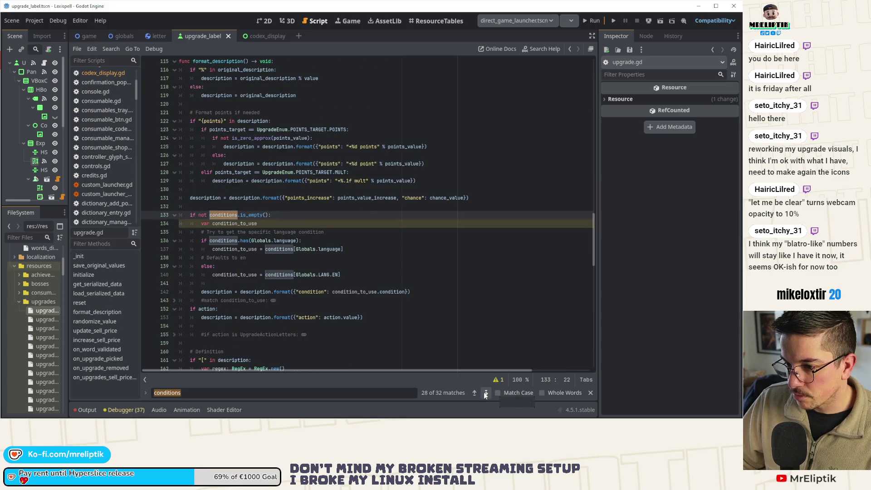
click(485, 393)
click(485, 393)
click(485, 393)
click(486, 393)
click(486, 393)
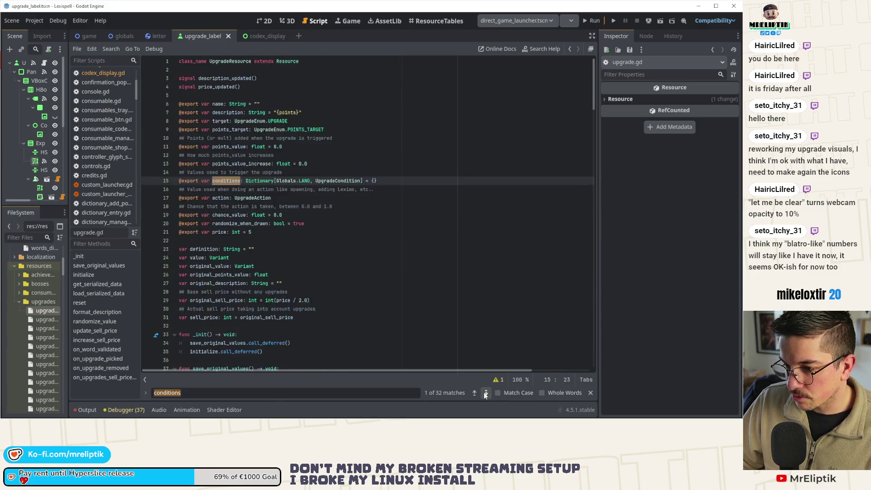
click(486, 393)
Return to the line 15 match, close the find bar, and resume at line 27.
click(474, 395)
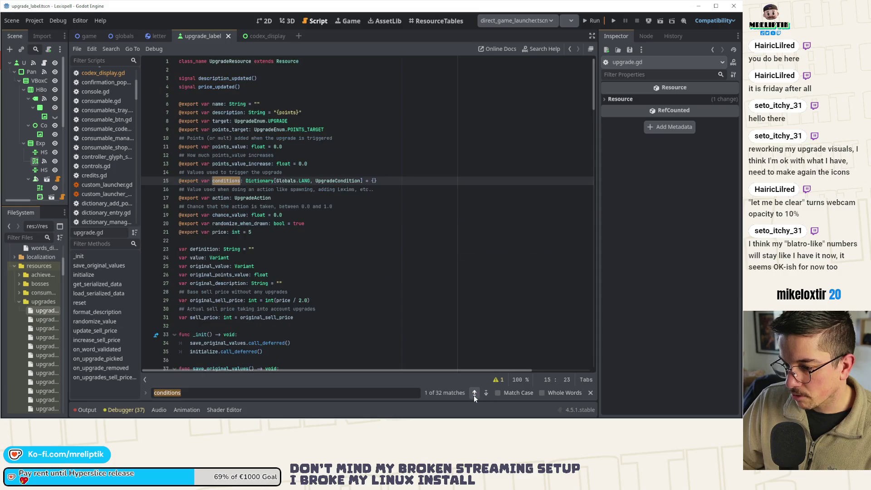
click(591, 393)
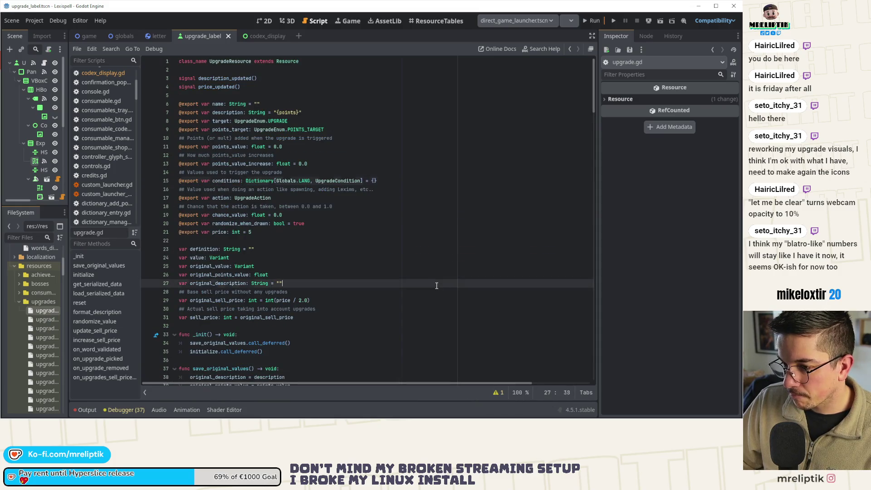
click(436, 284)
key(alt+Tab)
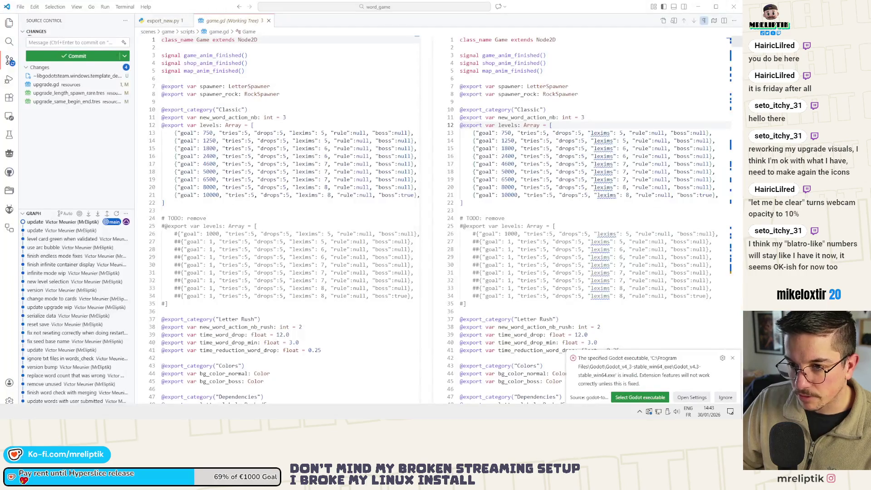
Commit staged upgrade.gd as 'remove unused', then view the upgrade_same_begin_end.tres diff.
click(114, 85)
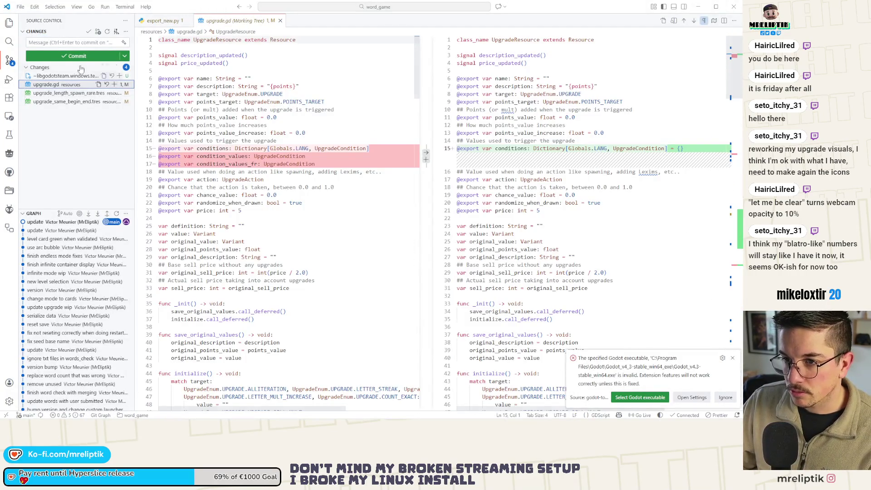
click(63, 42)
text(remove)
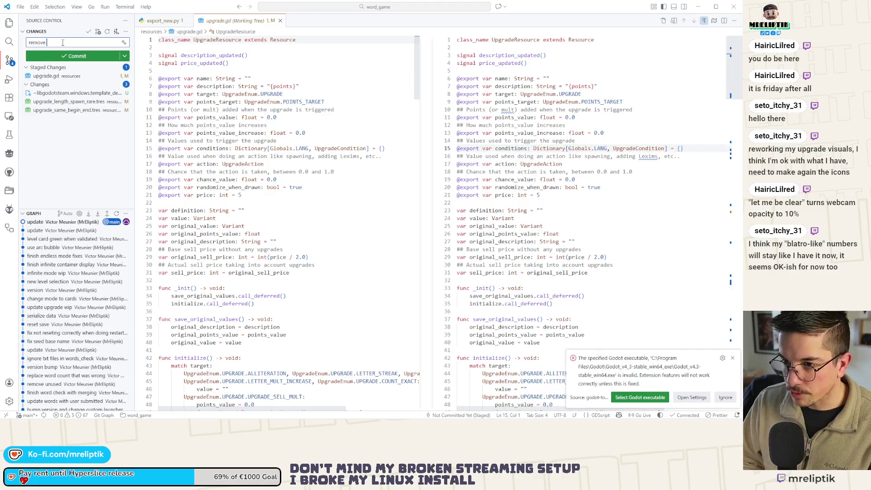
text( unused)
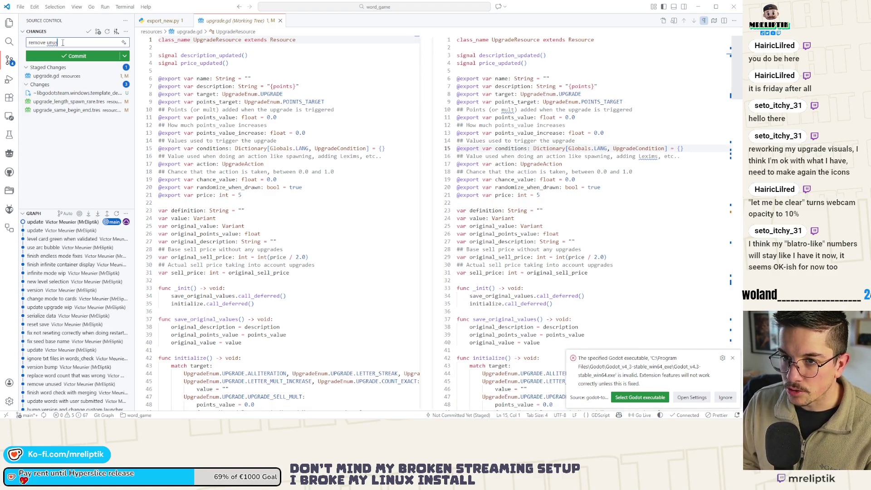
key(ctrl+Return)
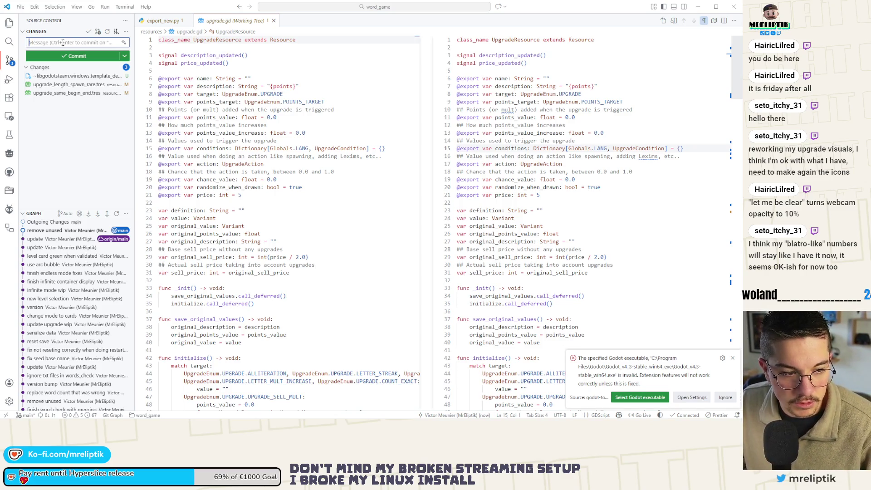
click(54, 85)
click(55, 93)
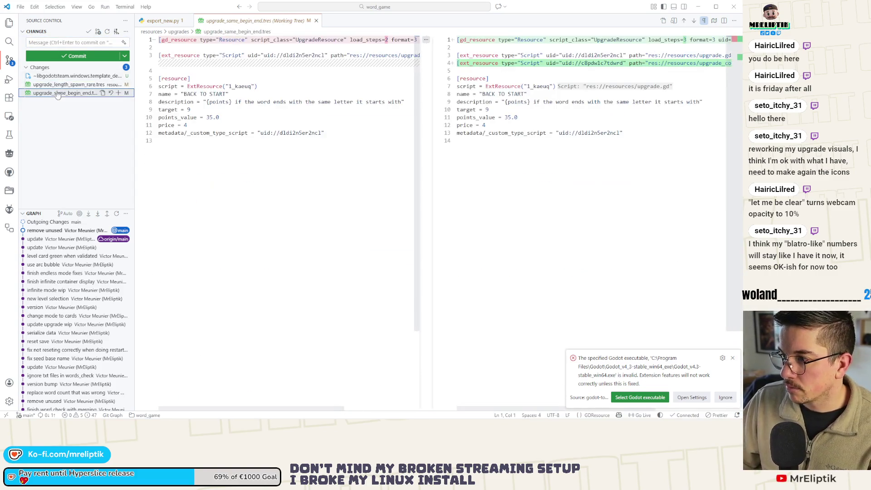
Show the upgrade_length_spawn_rare.tres diff and dismiss the invalid Godot executable warning.
click(58, 86)
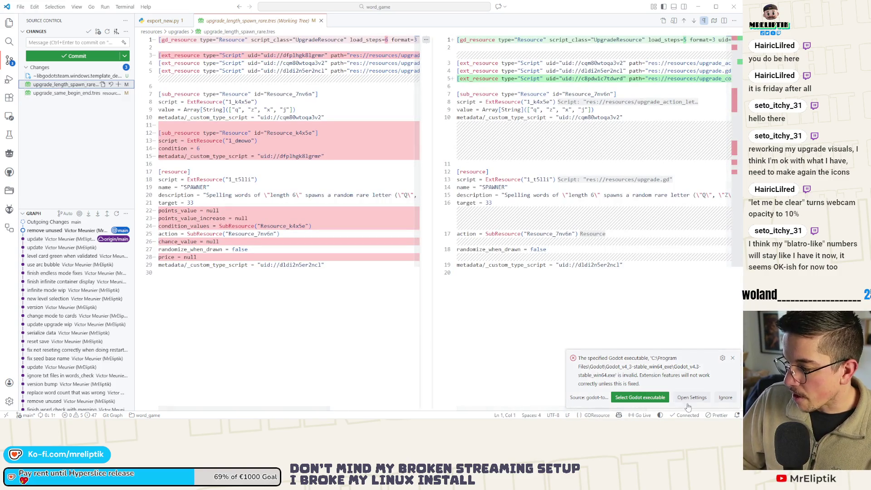
click(725, 398)
click(80, 156)
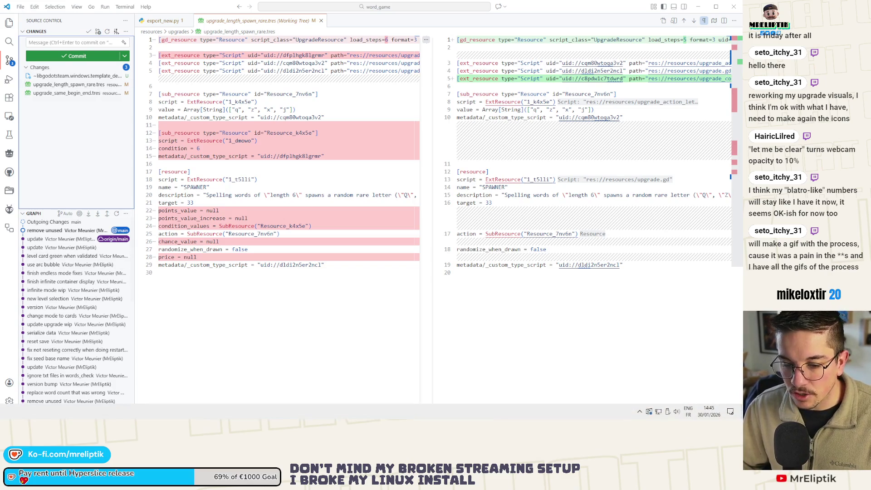
key(alt+Tab)
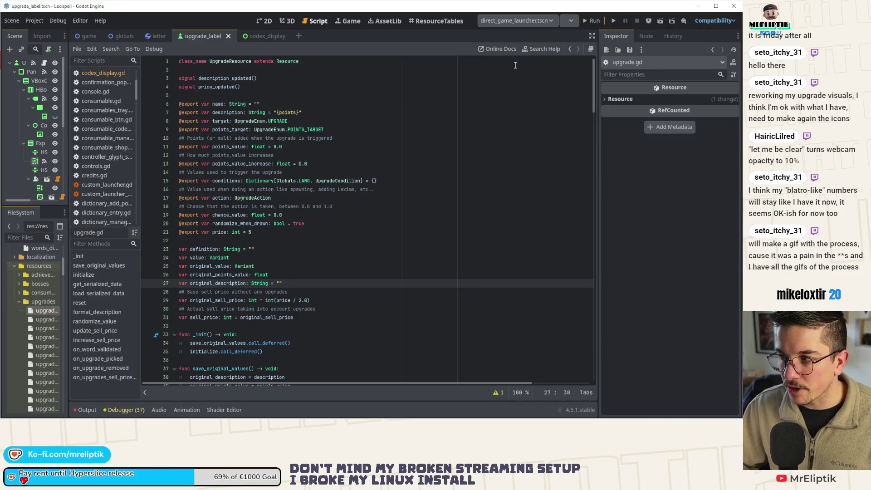
Open the ResourceTables view listing all upgrades from res://resources/upgrades/ with their values.
click(415, 21)
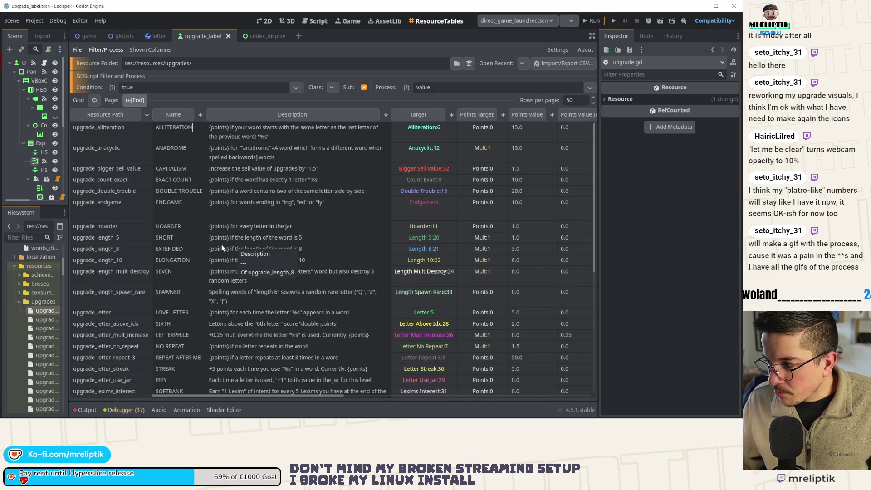
mouse_move(342, 408)
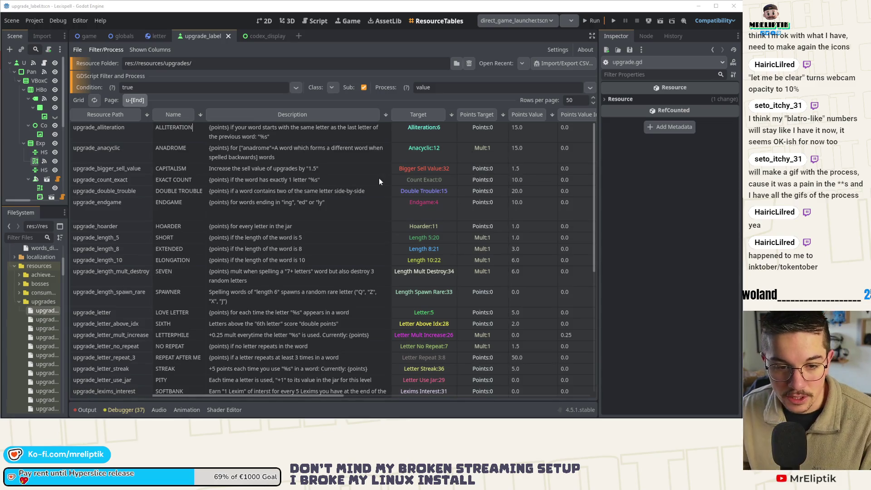
Sort the upgrades table alphabetically by Name and widen it by narrowing the Inspector.
scroll(302, 137, right, 3)
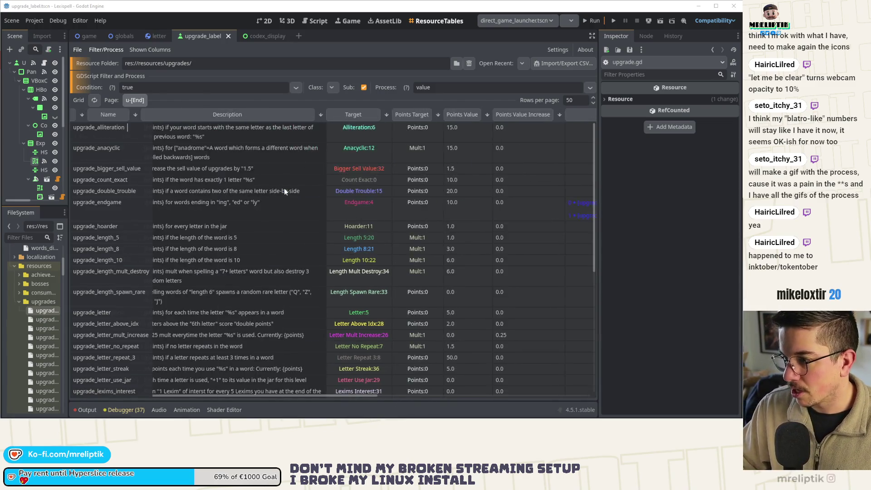
scroll(284, 188, left, 3)
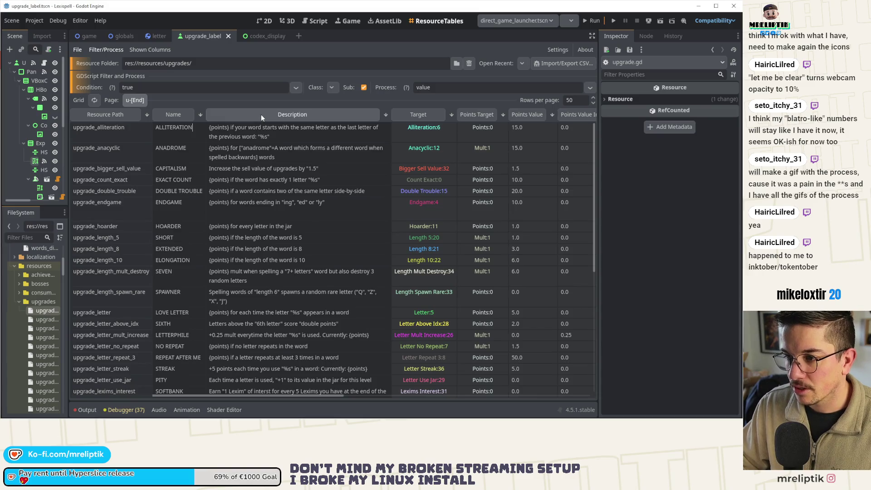
click(261, 118)
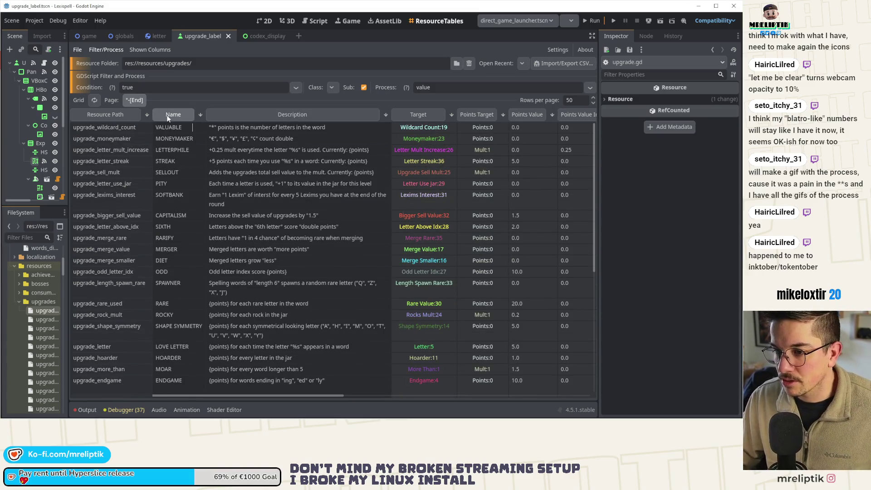
click(168, 117)
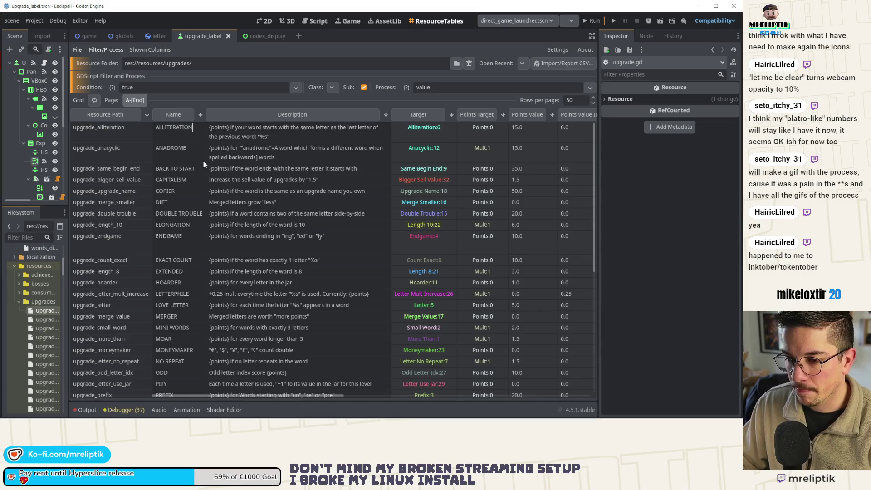
drag(599, 125, 629, 139)
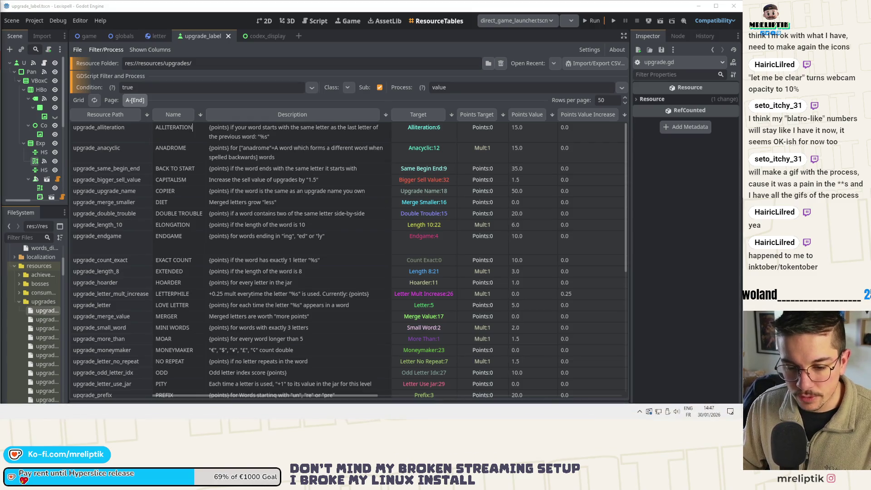
key(alt+Tab)
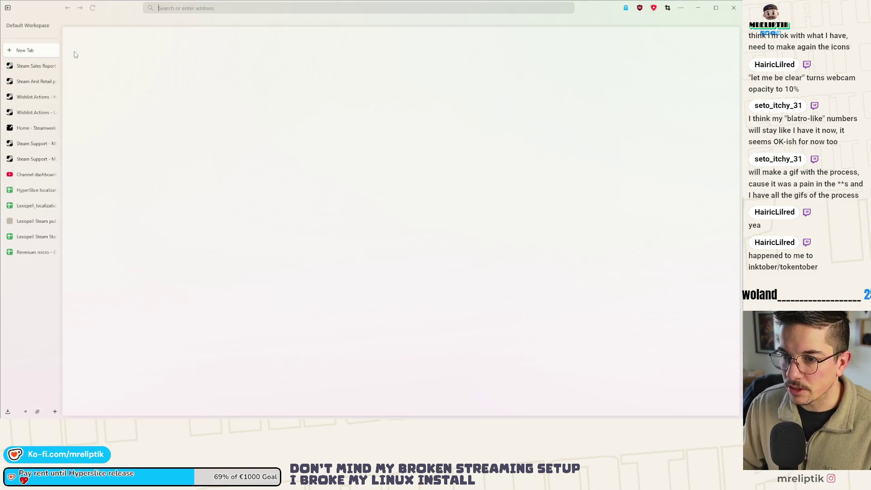
In Lexispell_localization, enter 'UPGRADE.' in cell A291 below the last entries.
click(34, 206)
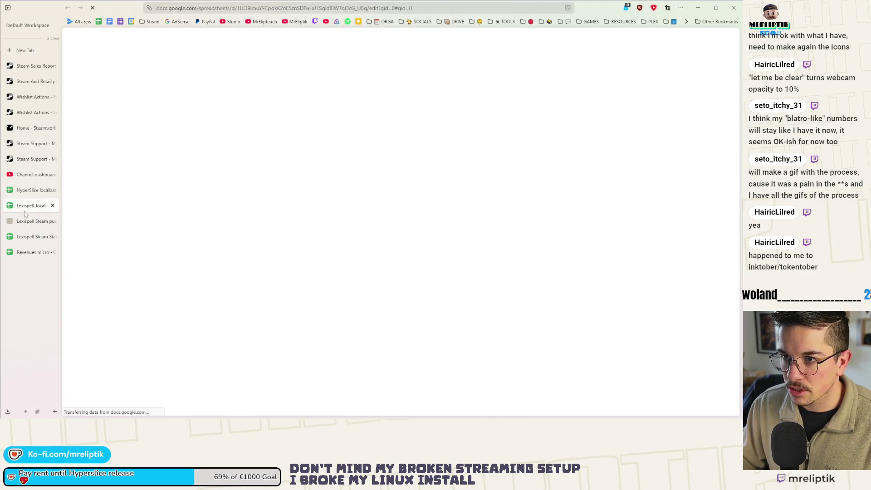
scroll(165, 258, down, 15)
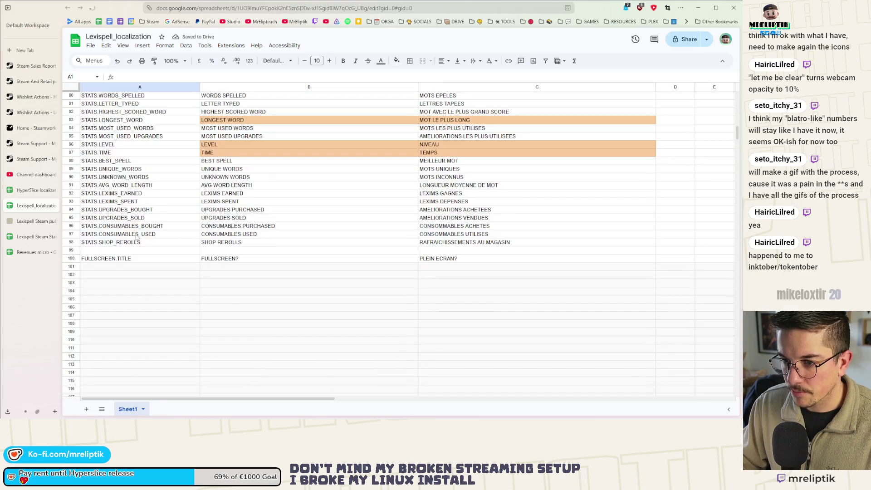
scroll(115, 283, down, 20)
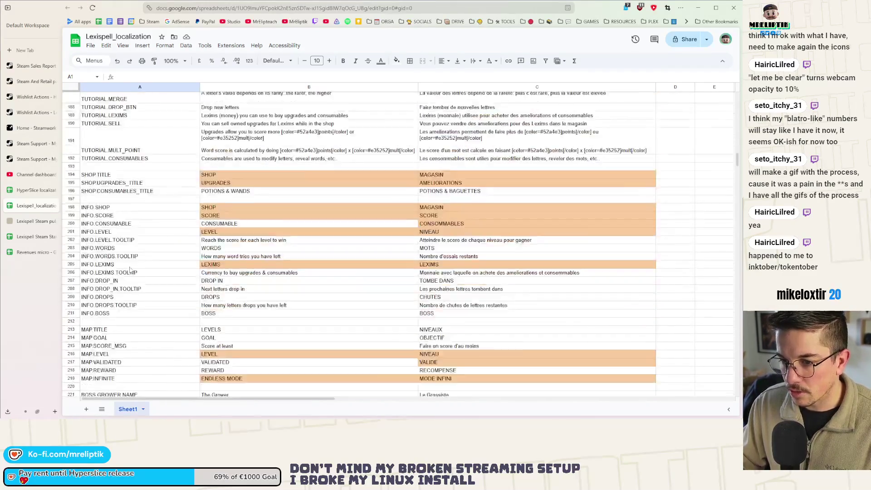
scroll(132, 272, down, 12)
scroll(132, 268, up, 3)
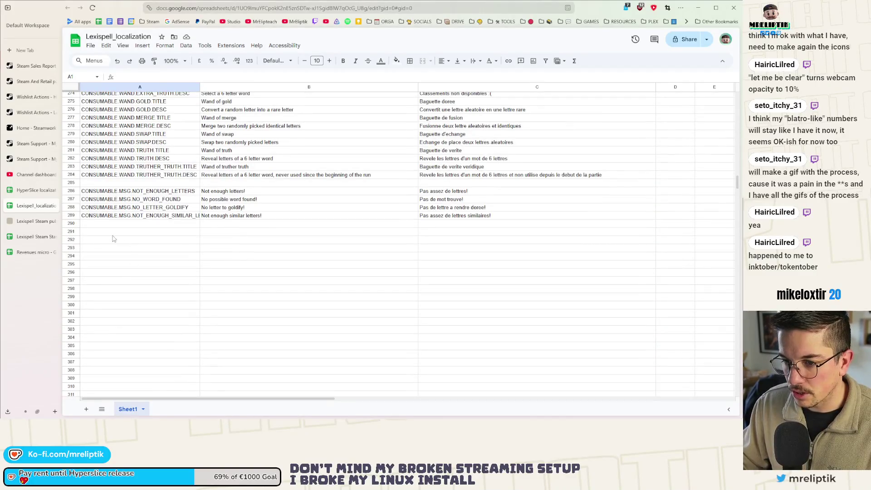
click(110, 235)
text(UPGRADE.)
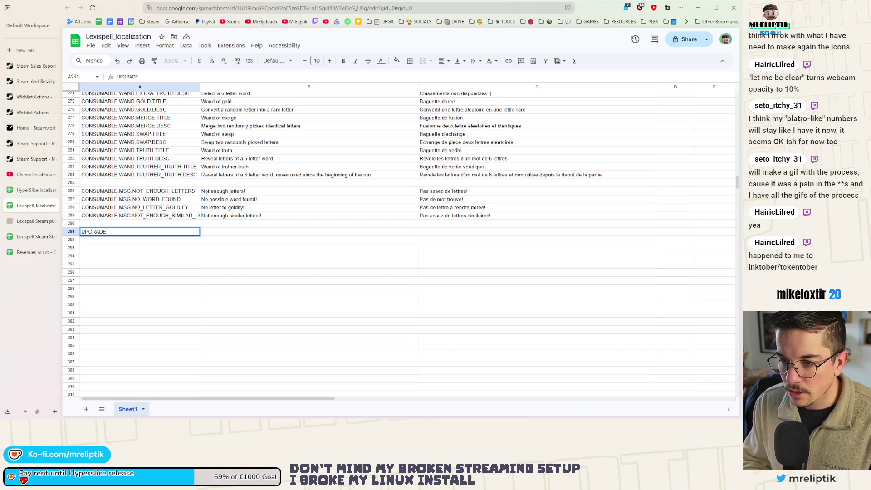
mouse_move(120, 13)
mouse_down()
mouse_move(175, 307)
mouse_move(219, 290)
mouse_move(237, 253)
mouse_up()
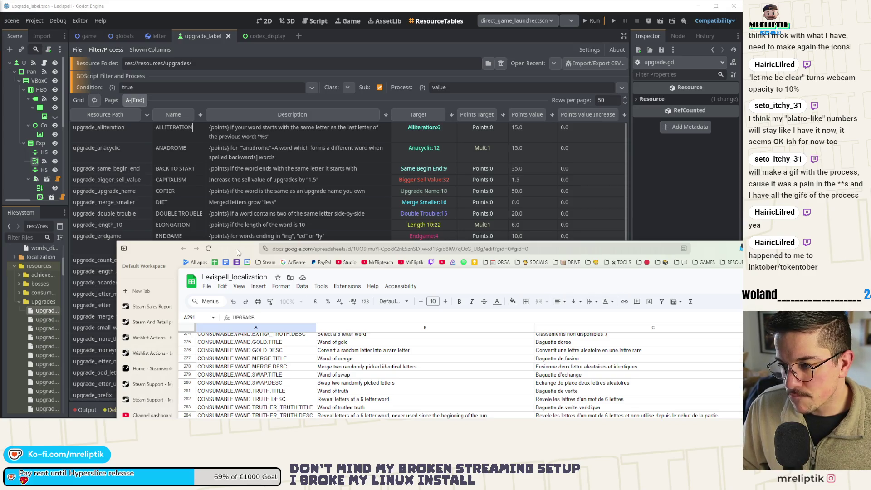
Bring the Godot editor back in front of the browser and scroll the FileSystem dock down.
click(186, 198)
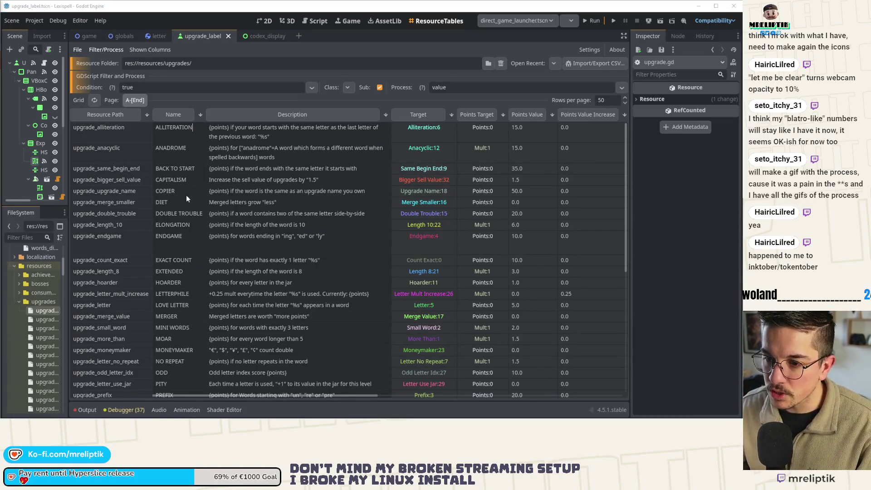
scroll(41, 331, down, 10)
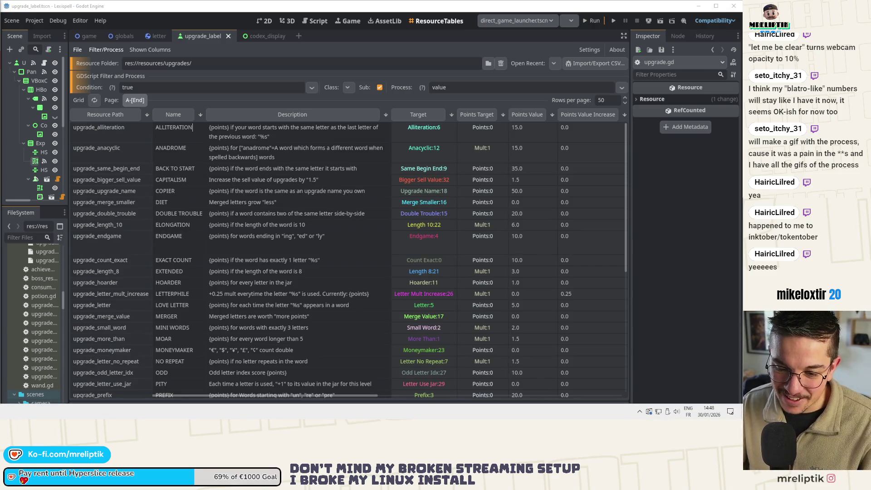
click(359, 412)
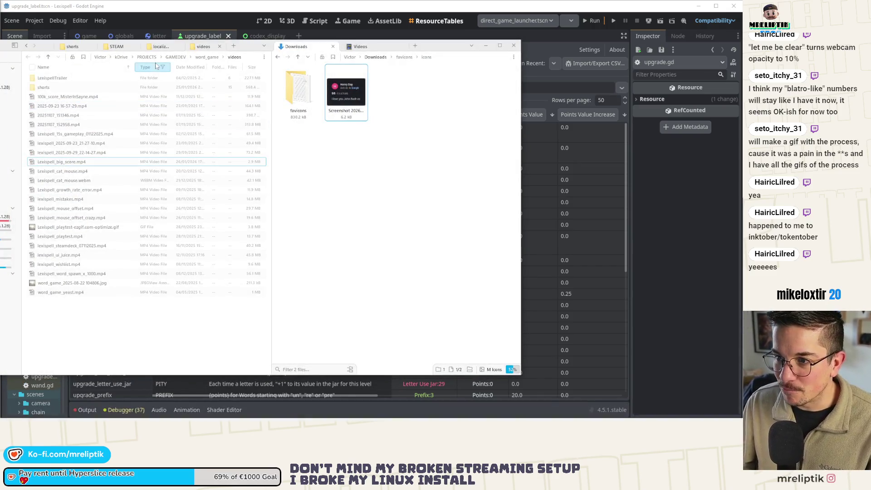
click(485, 46)
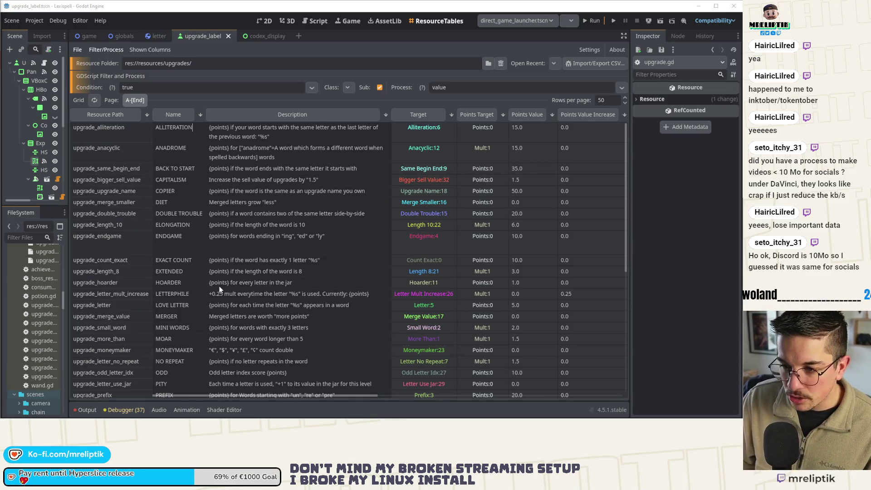
click(308, 170)
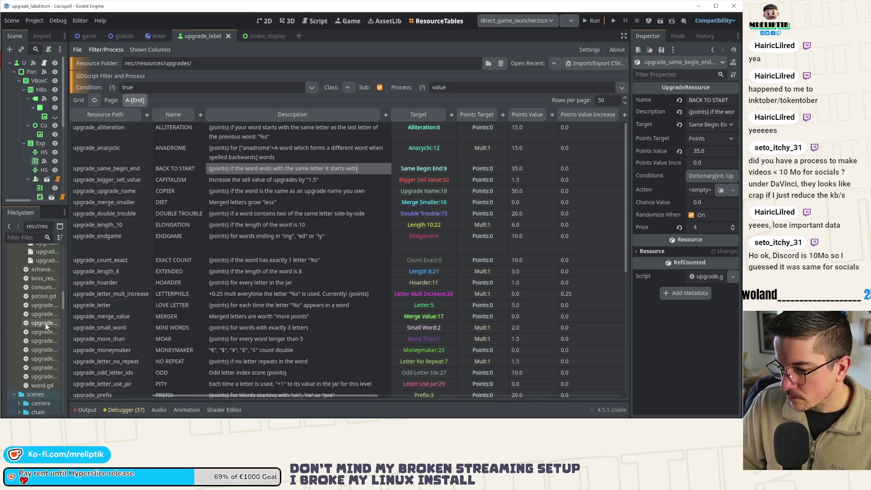
scroll(48, 309, up, 10)
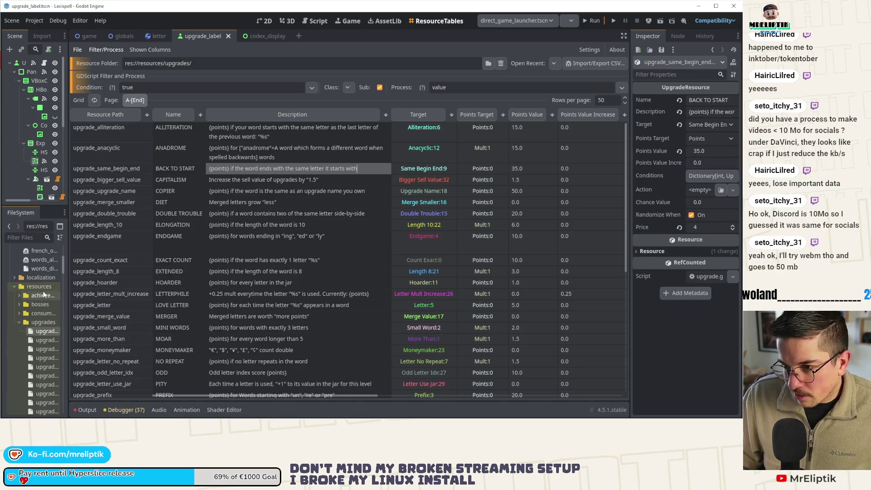
click(257, 131)
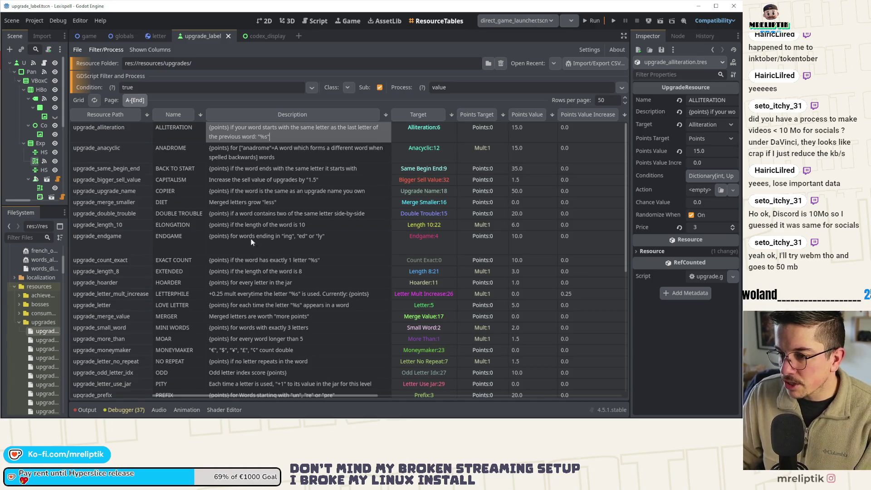
scroll(261, 281, down, 5)
shift+click(260, 389)
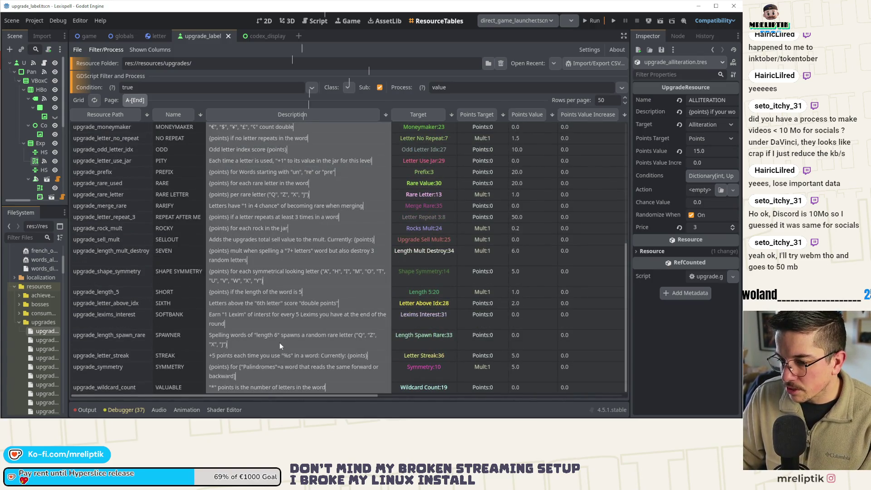
key(ctrl+Left)
key(ctrl+Left)
key(ctrl+Left)
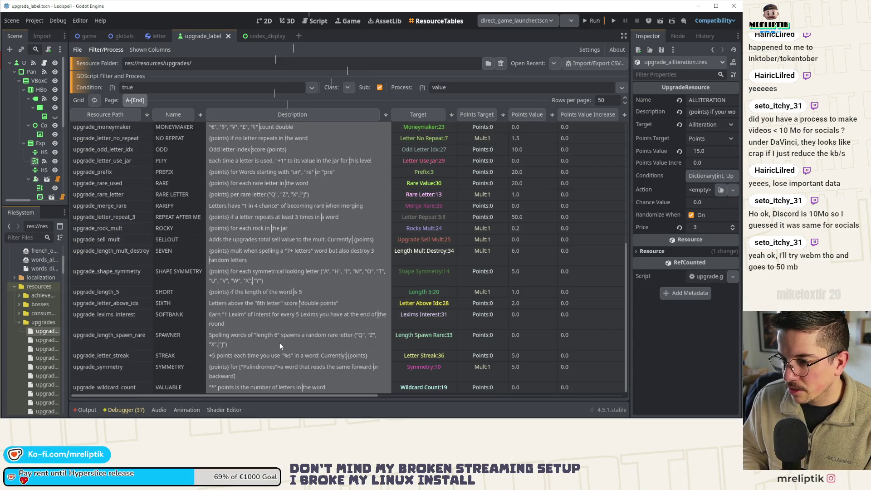
key(ctrl+Right)
key(ctrl+Right)
key(ctrl+Right)
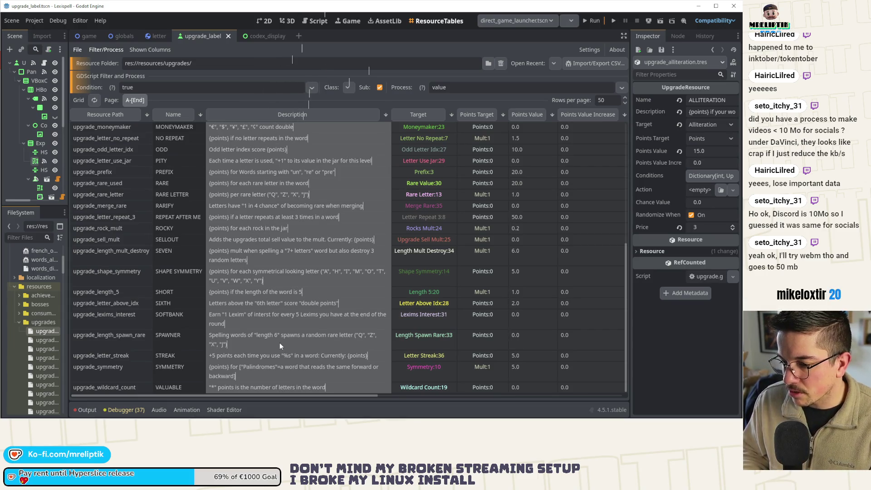
scroll(288, 254, up, 5)
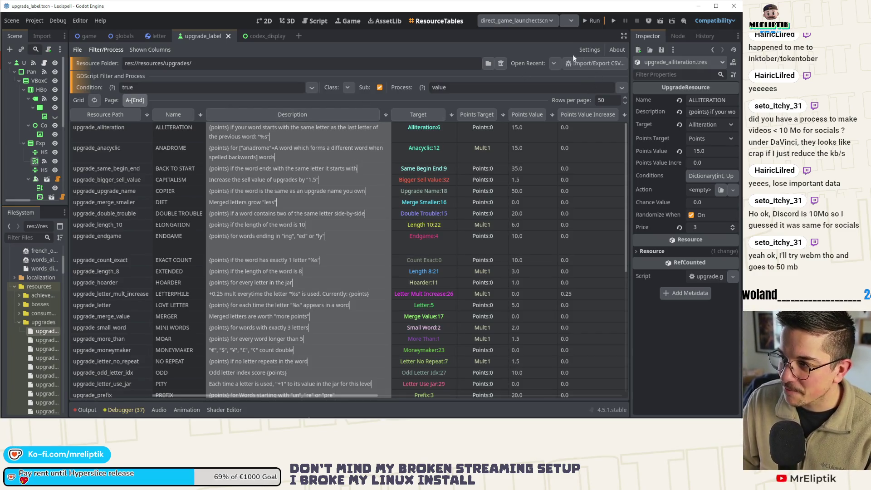
Choose res://resources/upgrades as the CSV location with file name upgrades_before_rework.
click(603, 68)
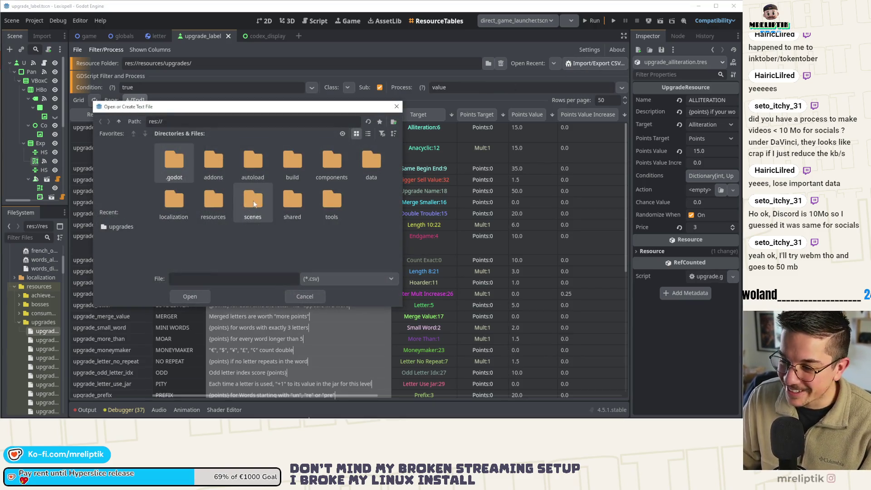
double_click(203, 200)
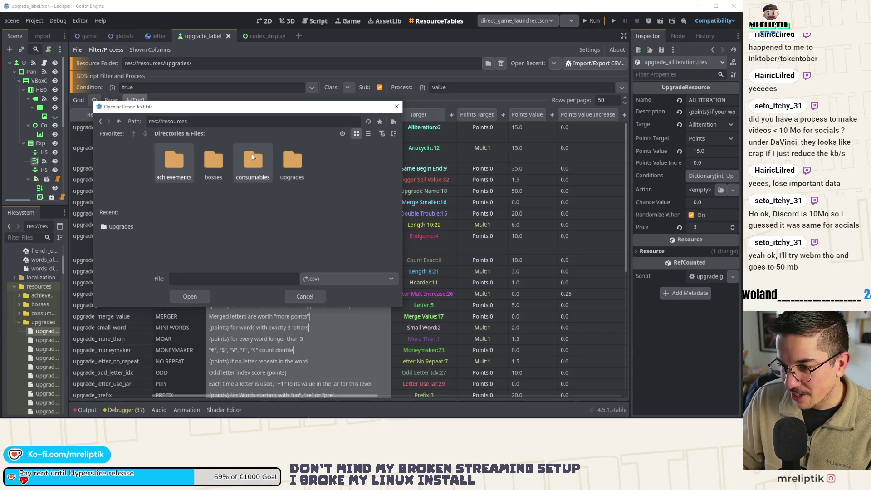
double_click(244, 165)
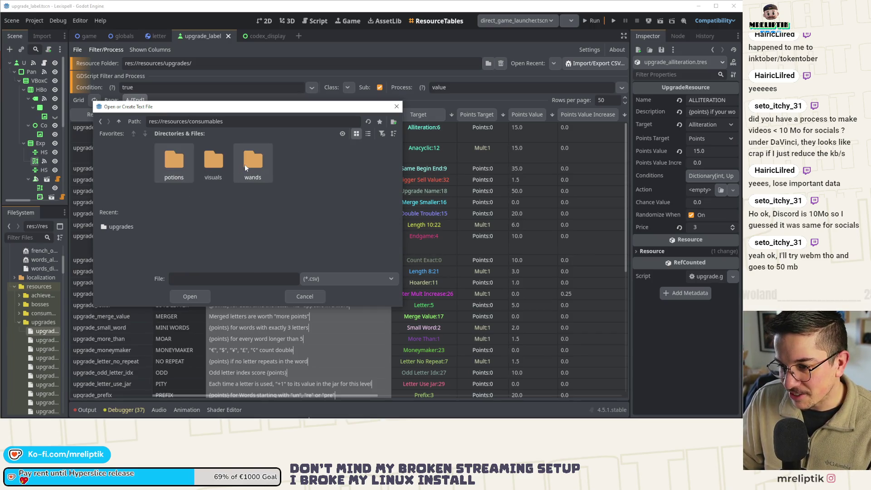
click(116, 121)
double_click(277, 165)
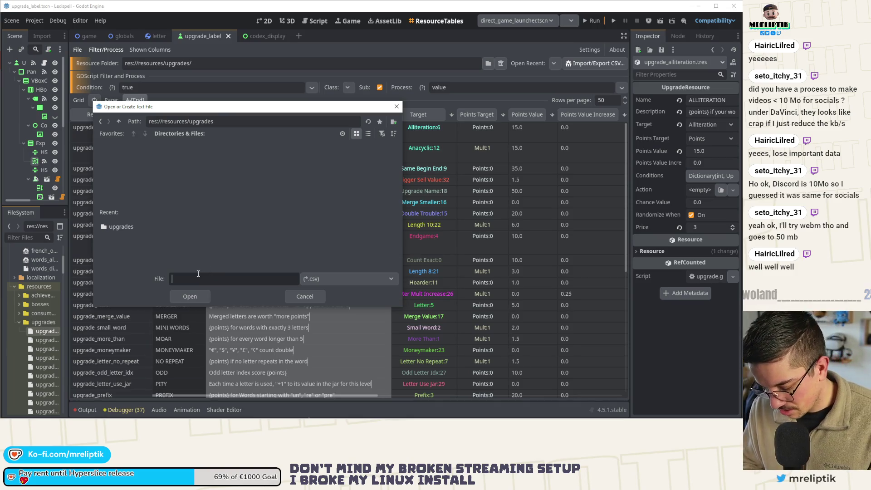
text(upgrades)
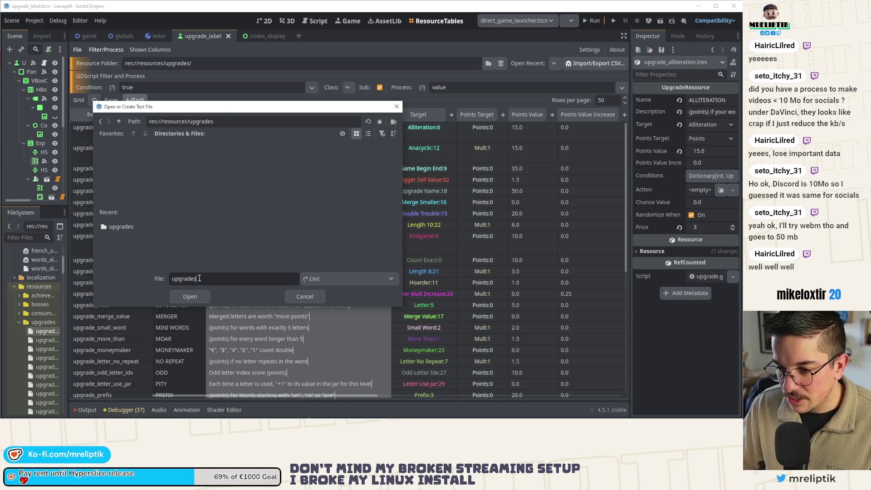
text(_beofre_r)
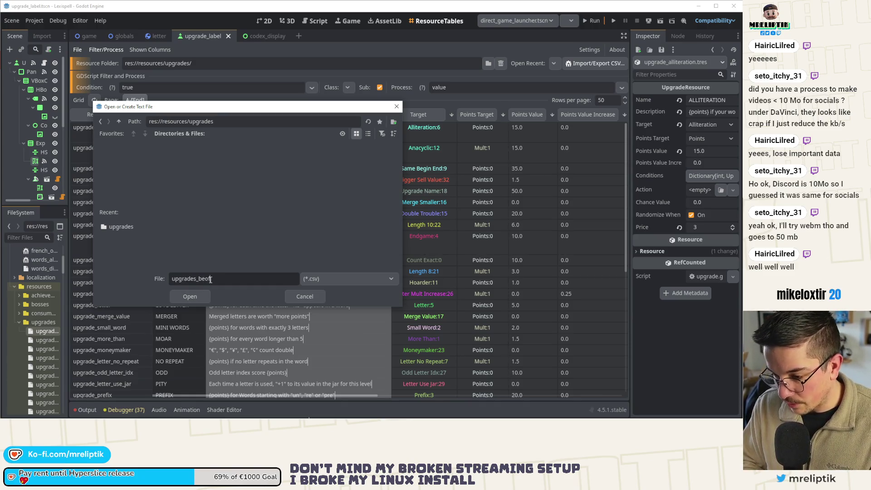
text(ew)
key(BackSpace)
key(BackSpace)
key(BackSpace)
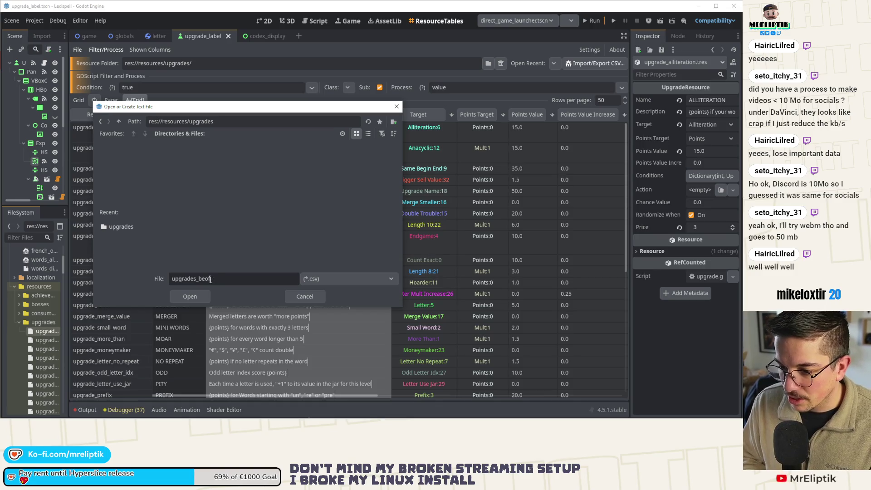
key(BackSpace)
key(BackSpace)
text(fore_rewor)
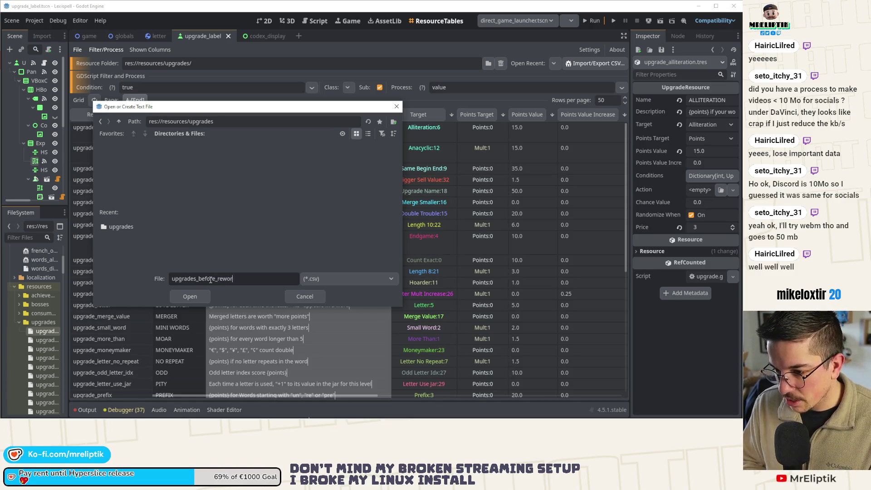
text(k)
click(200, 297)
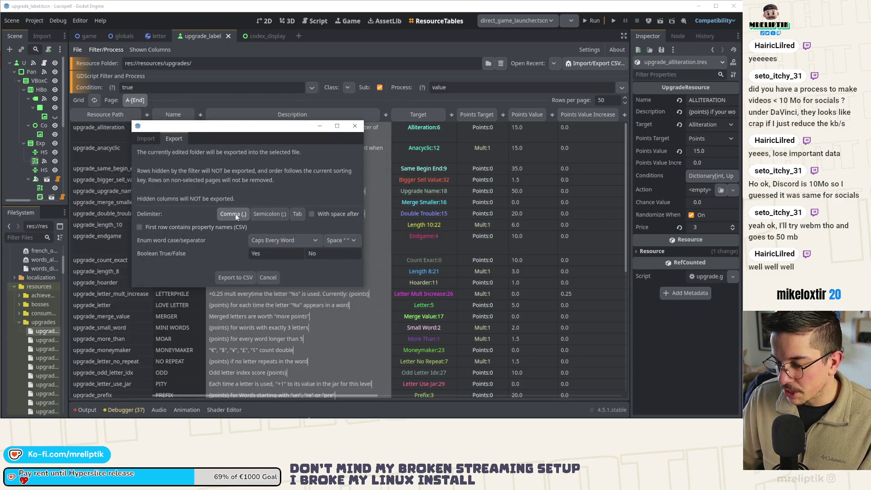
Export the CSV with a property-name header row, ALL CAPS underscore enums, and True/False booleans.
click(166, 227)
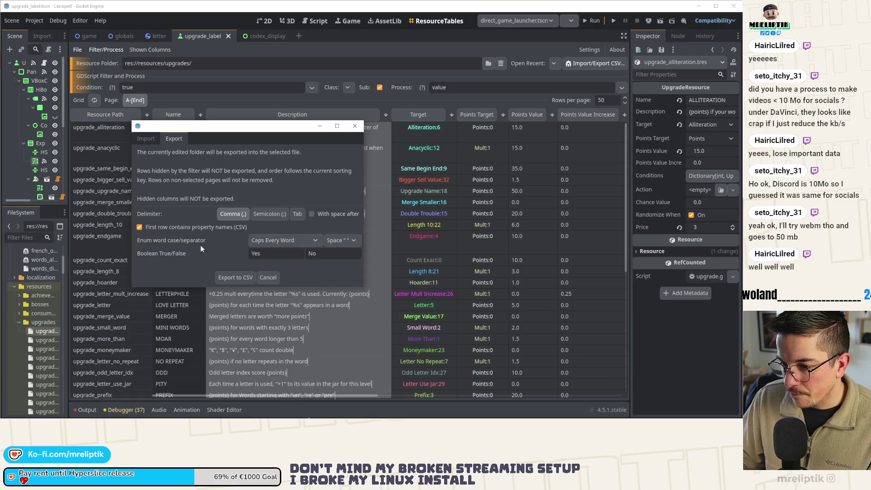
click(259, 241)
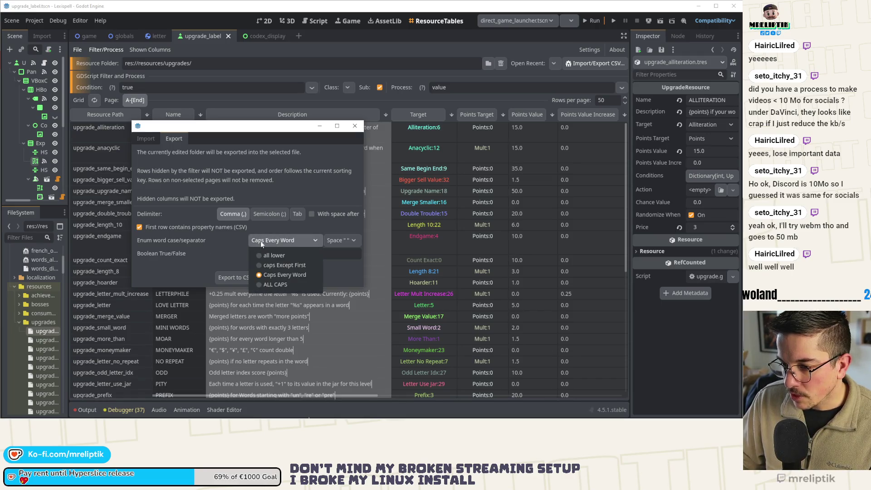
click(274, 285)
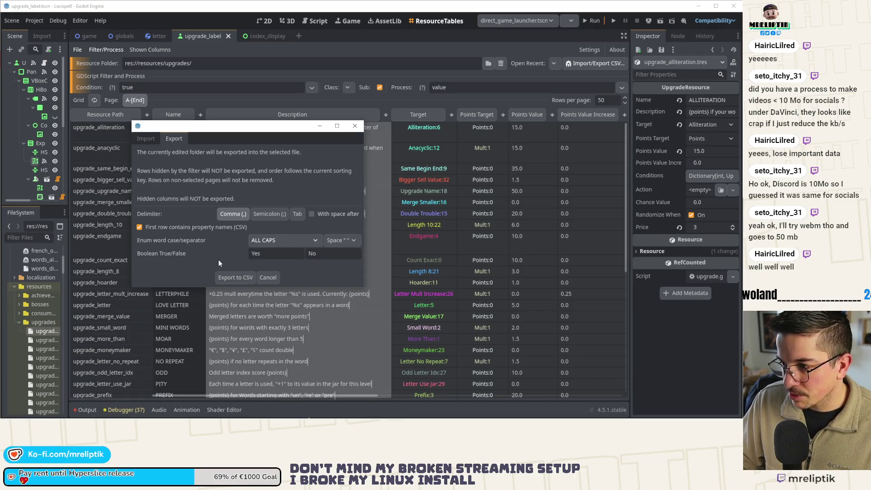
click(343, 244)
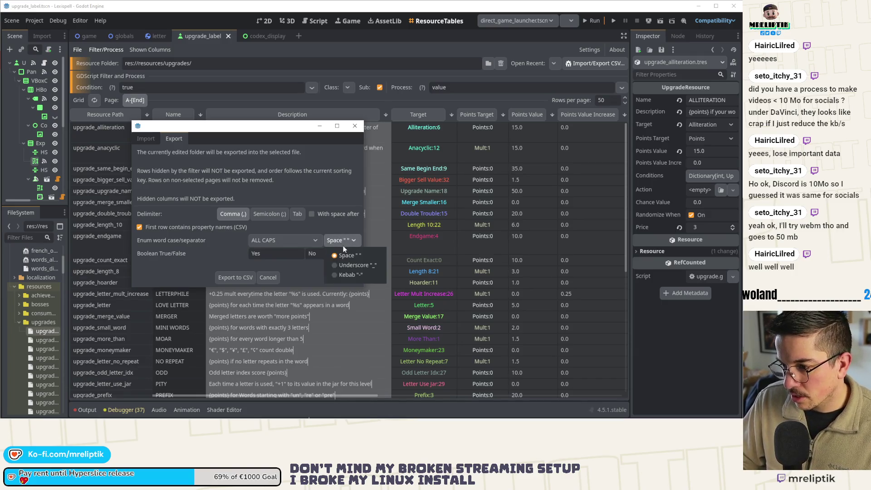
click(341, 265)
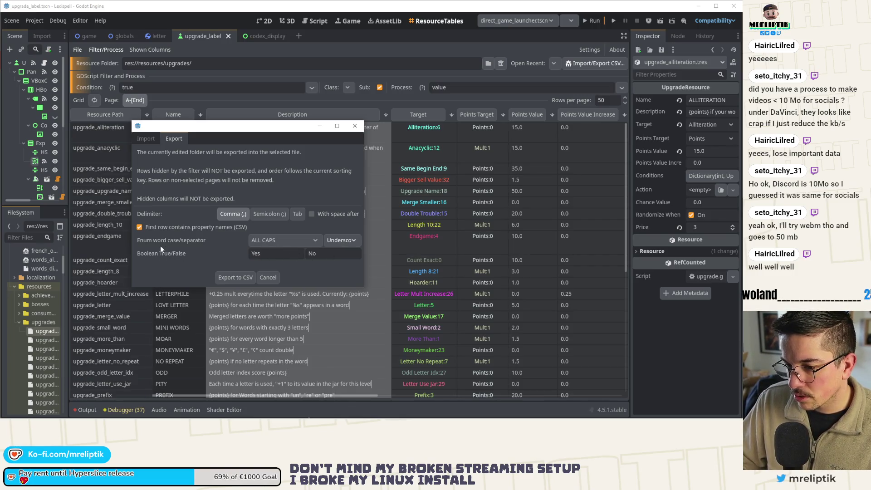
double_click(272, 253)
text(True)
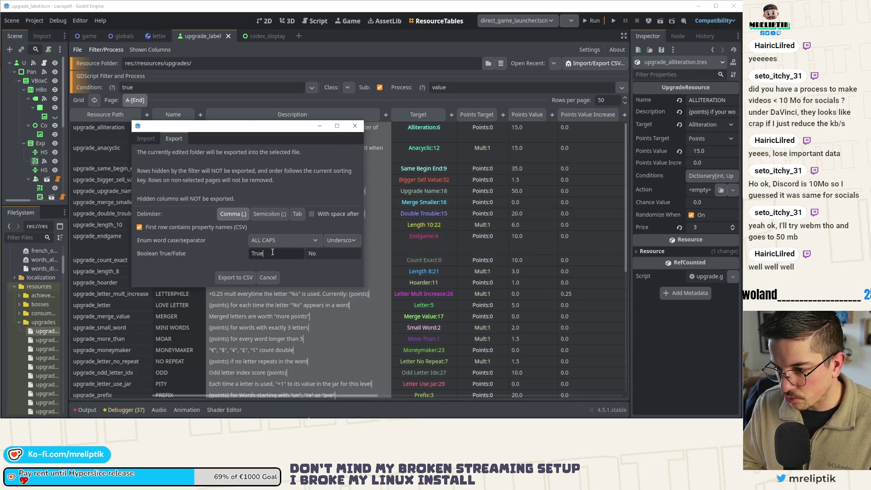
key(Tab)
text(Fals)
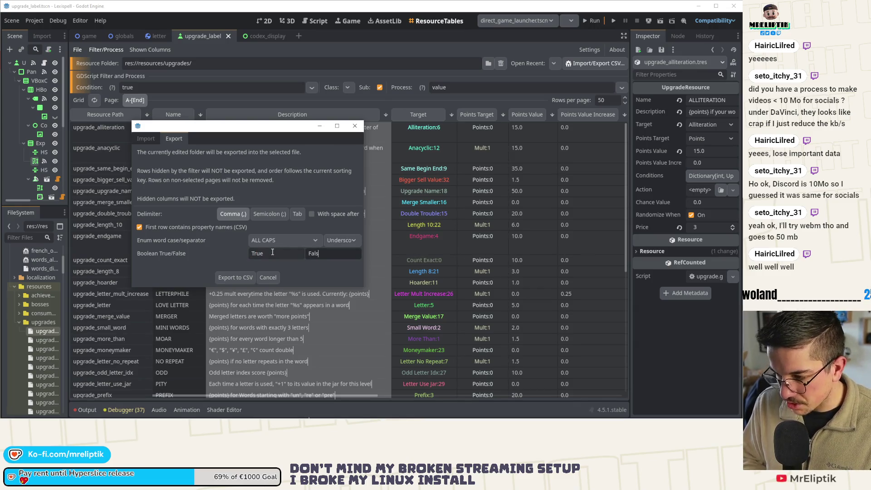
text(e)
click(234, 278)
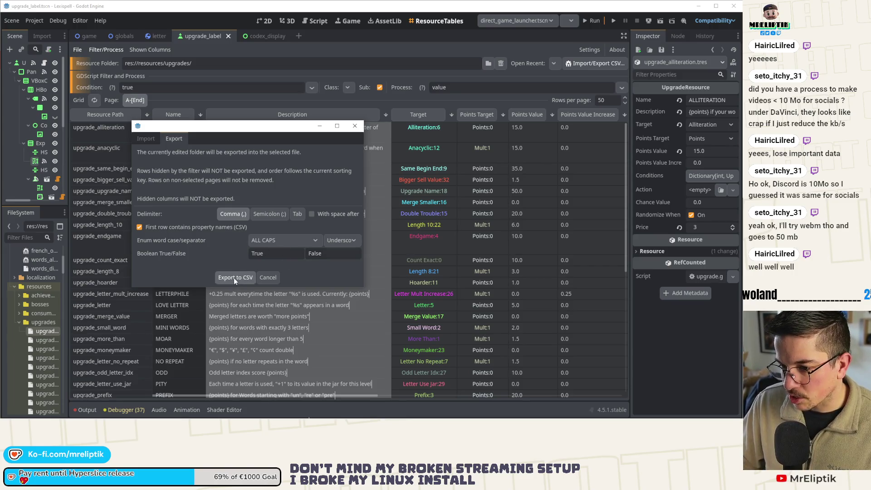
click(234, 278)
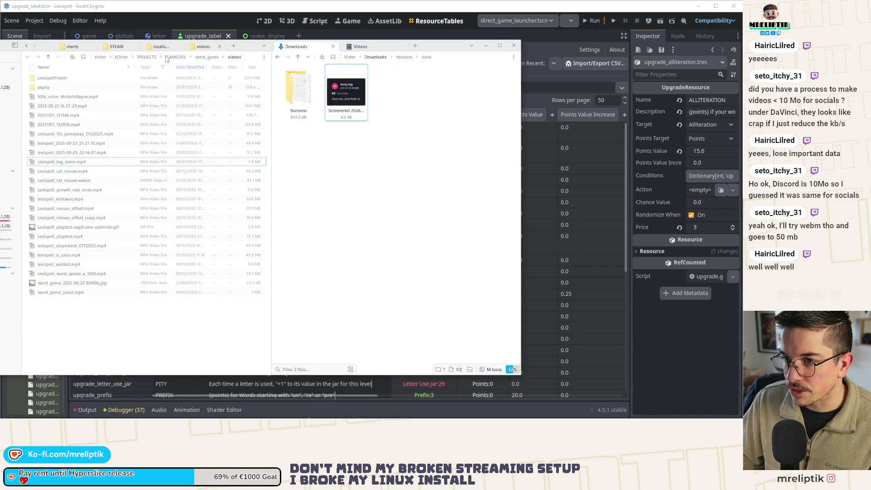
click(161, 47)
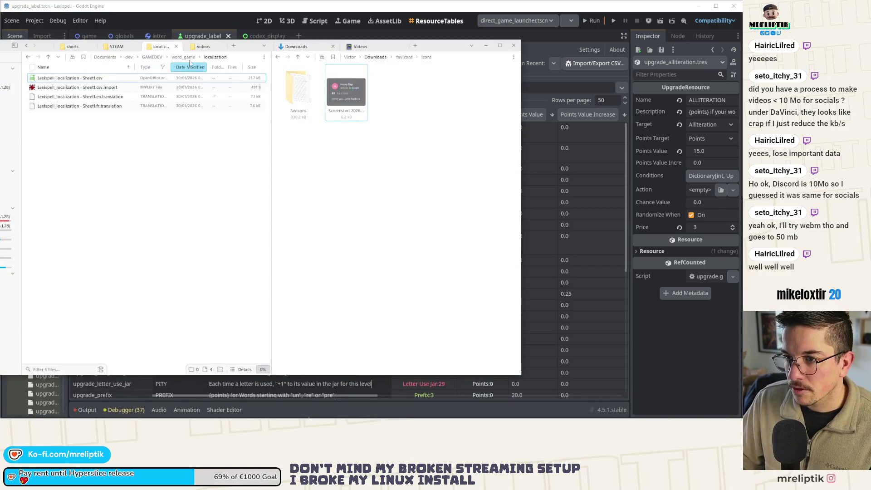
click(186, 58)
double_click(56, 154)
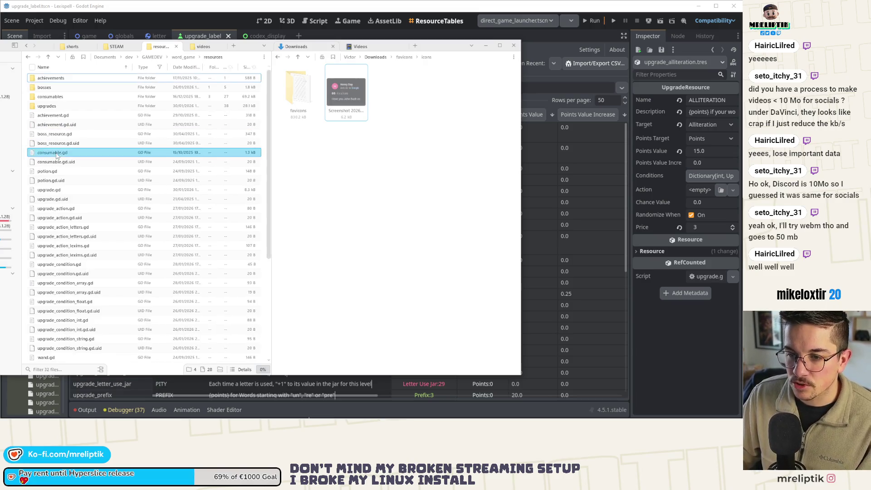
double_click(50, 106)
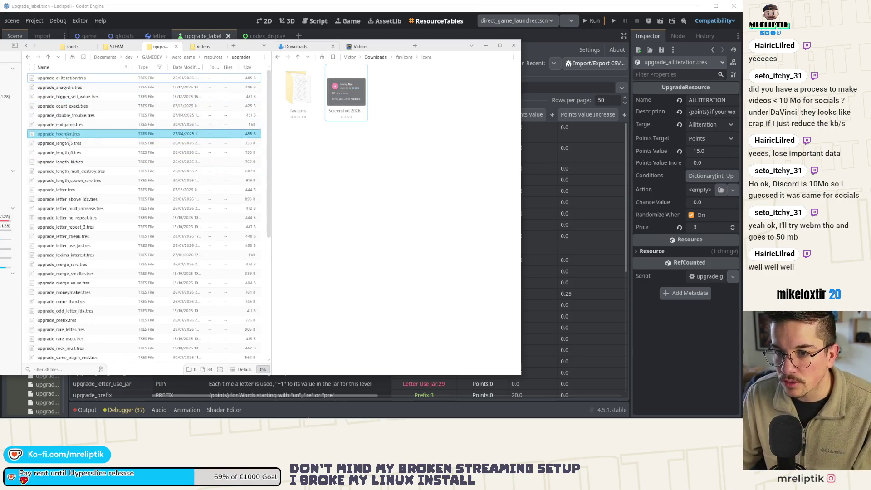
scroll(67, 140, down, 7)
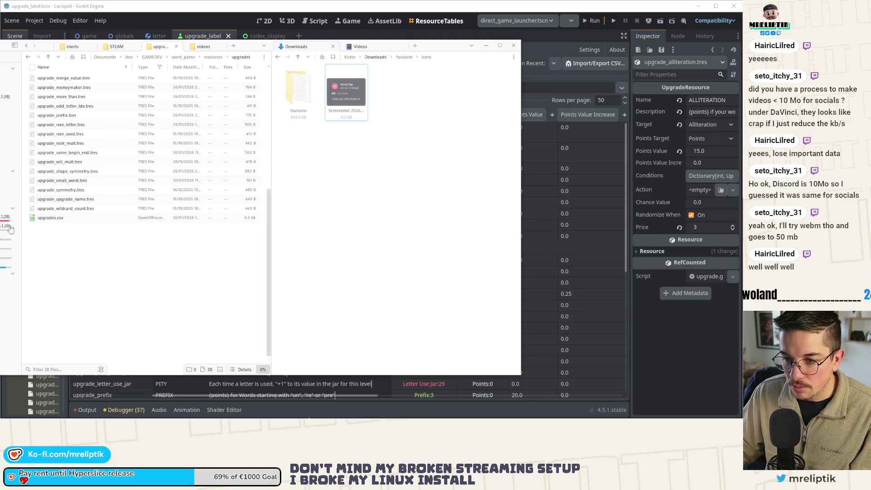
click(41, 219)
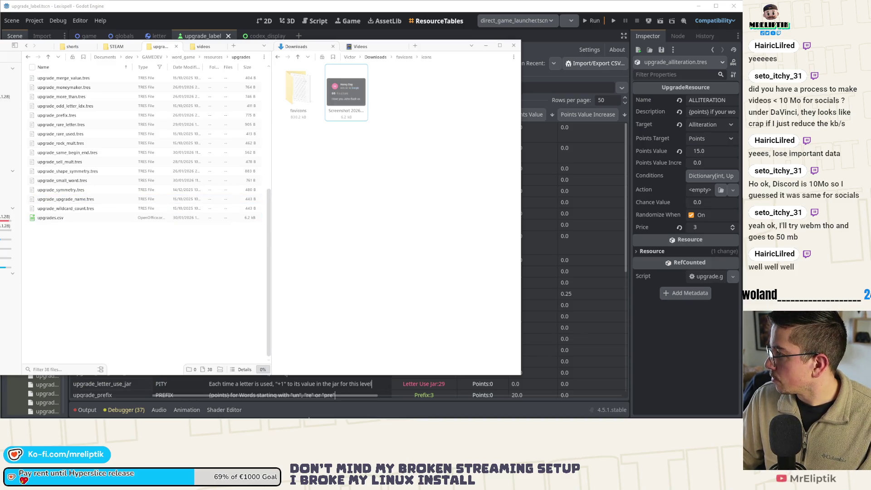
mouse_move(136, 218)
mouse_down()
mouse_move(605, 263)
mouse_move(181, 190)
mouse_move(181, 226)
mouse_move(395, 205)
mouse_move(159, 218)
mouse_move(136, 177)
mouse_move(136, 219)
mouse_move(213, 61)
mouse_up()
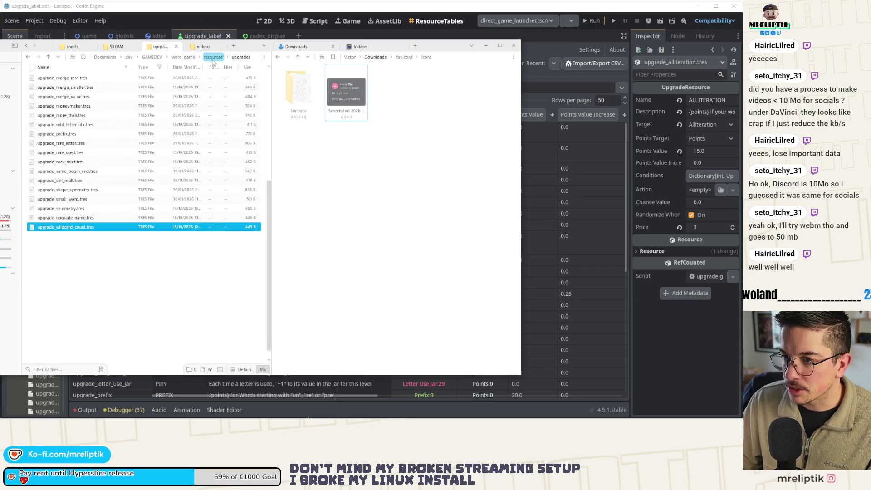
click(212, 58)
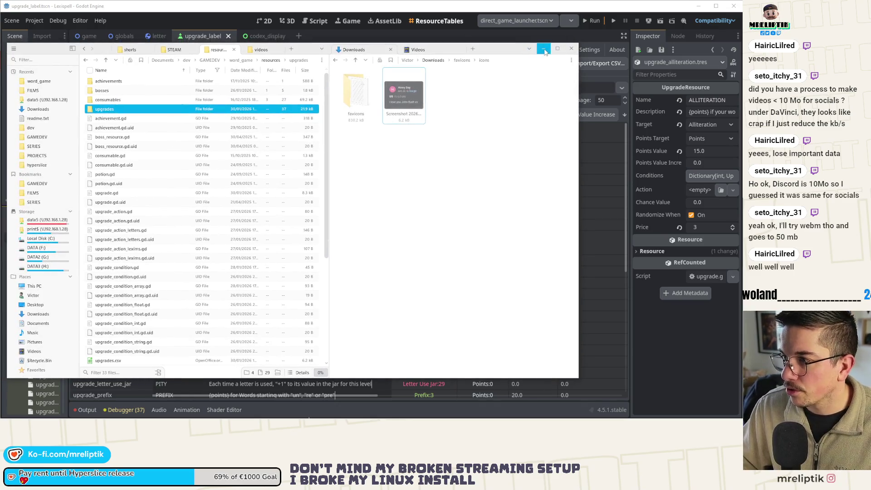
click(299, 234)
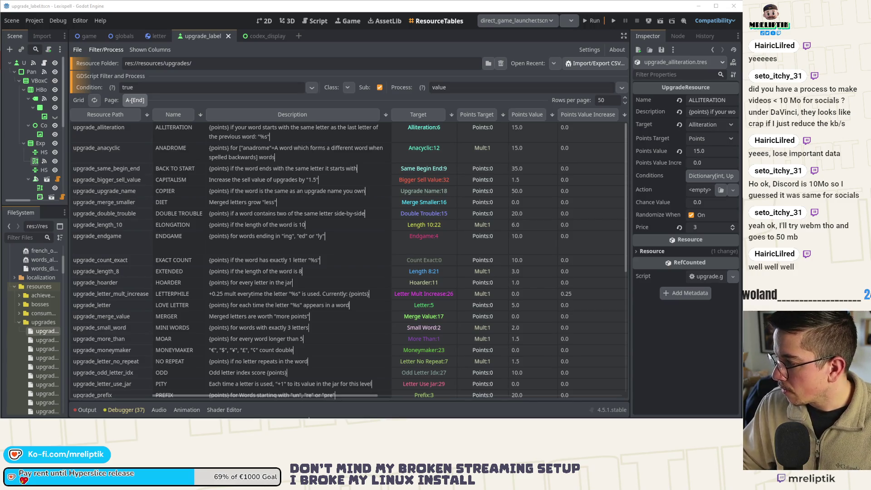
Copy the upgrade names and descriptions from the upgrades tab, then go to Sheet1.
key(alt+Tab)
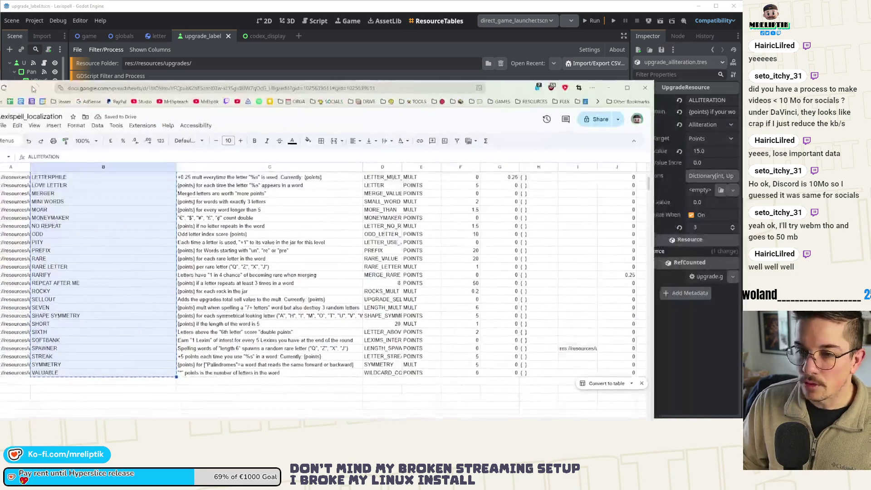
key(ctrl+v)
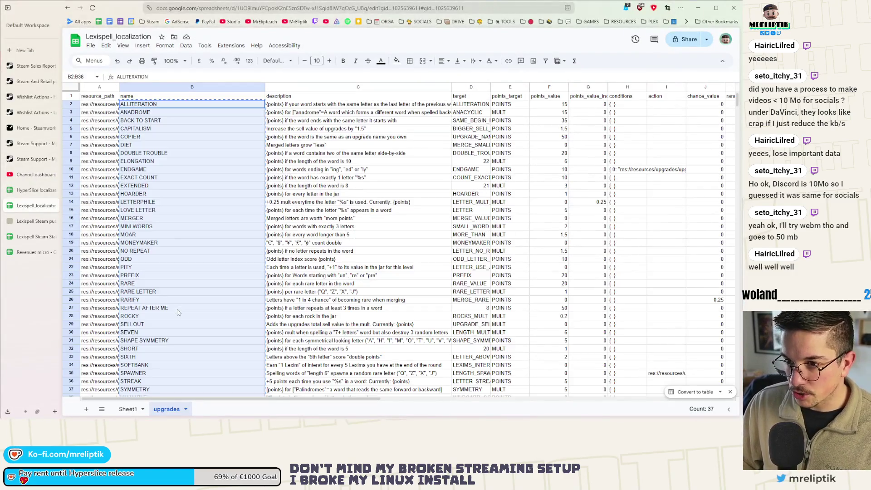
click(172, 105)
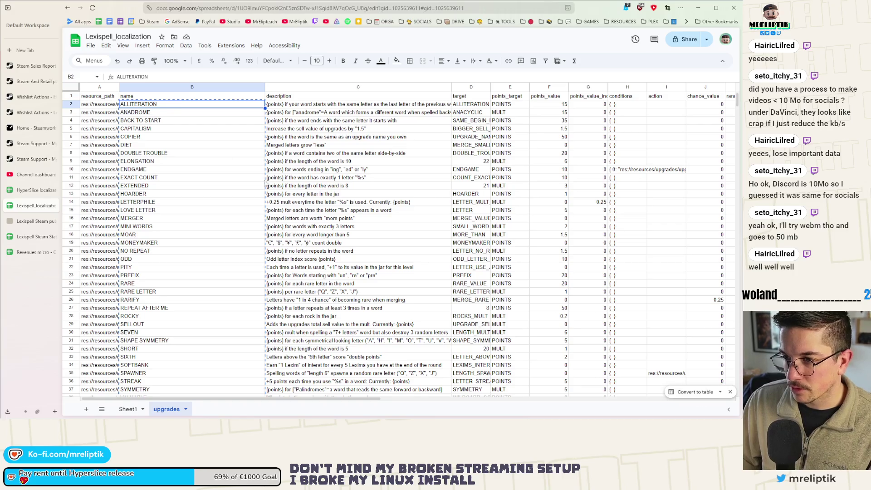
scroll(266, 184, down, 5)
shift+click(293, 188)
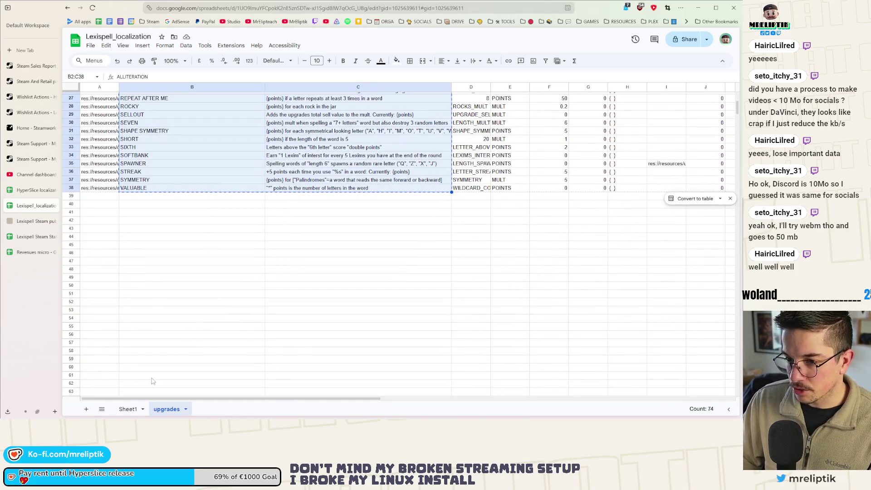
click(128, 409)
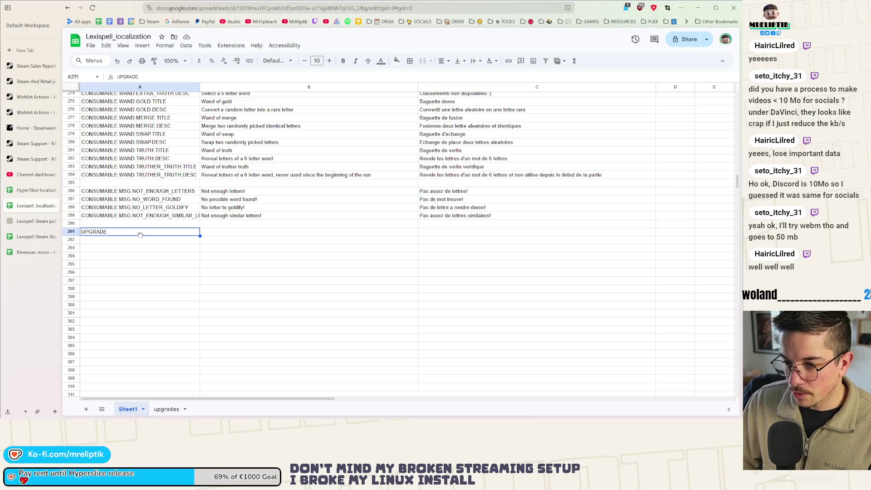
Paste the upgrades at A291 in Sheet1 and select the 37 names A291:A327.
key(ctrl+v)
click(143, 248)
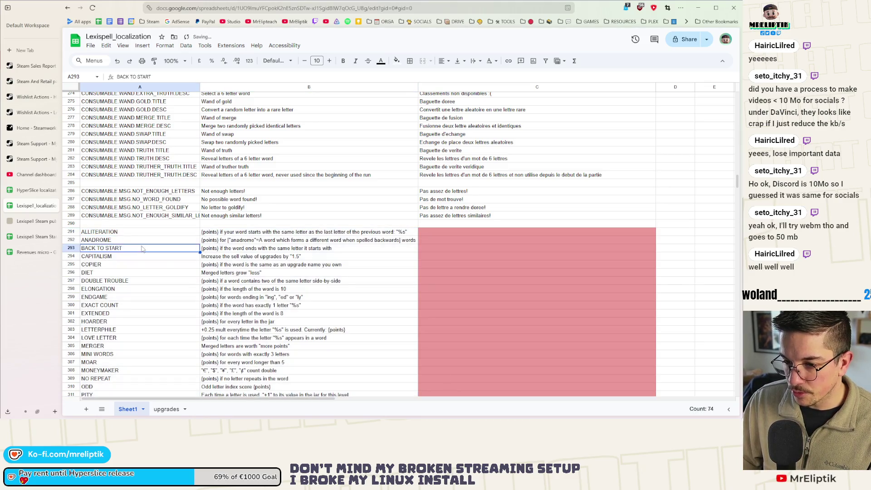
click(117, 231)
scroll(114, 238, down, 5)
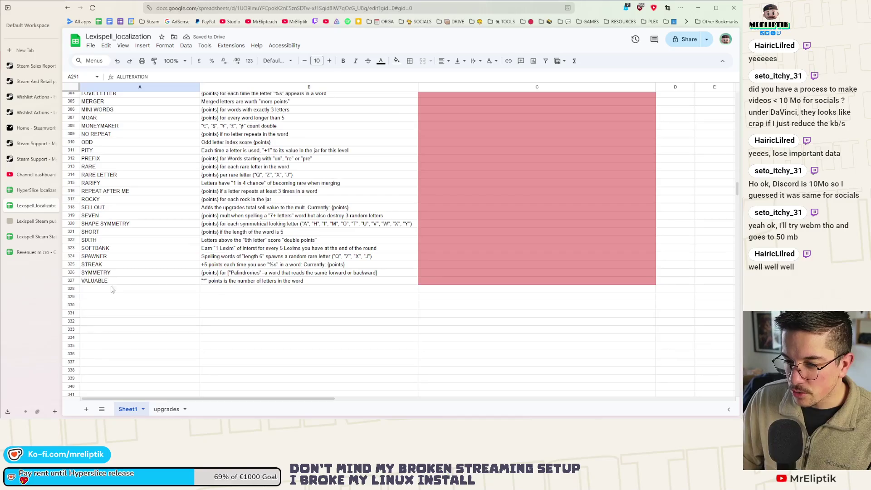
key(ctrl+shift+Down)
click(111, 273)
scroll(103, 274, up, 4)
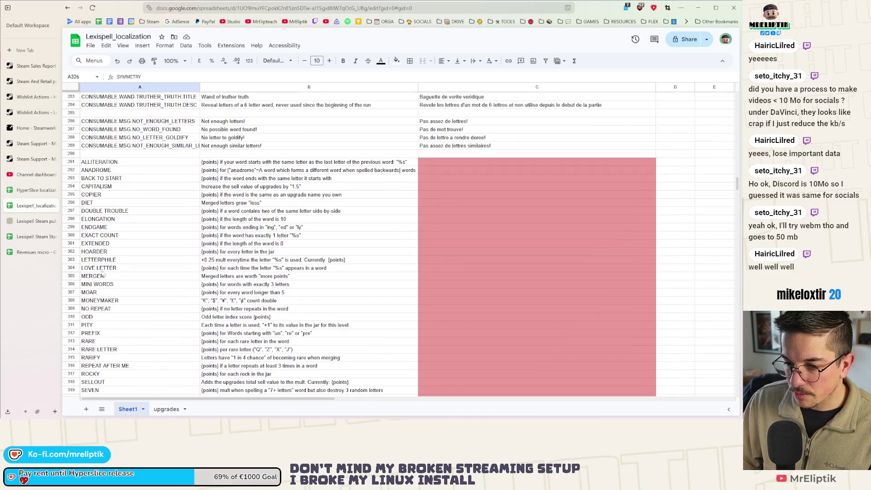
key(ctrl+Up)
scroll(102, 271, down, 3)
key(ctrl+shift+Down)
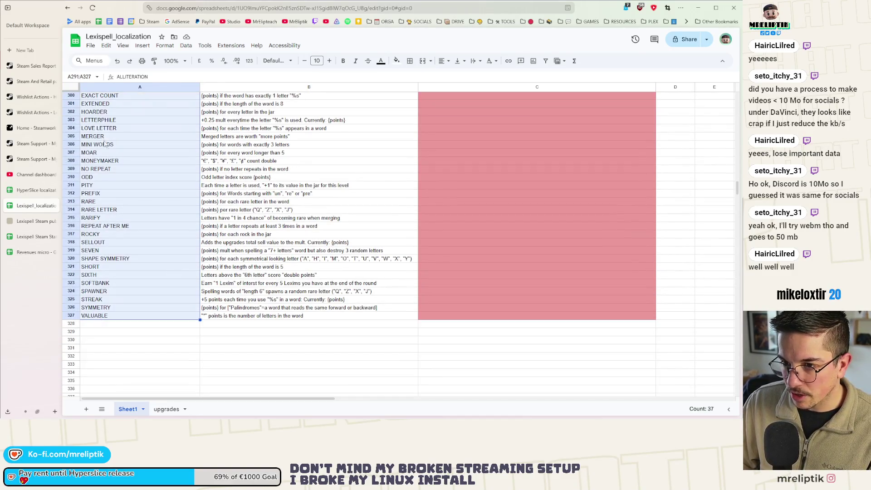
Browse the right-click, Format, Insert and Data menus for name-editing options, then close them unchanged.
right_click(105, 309)
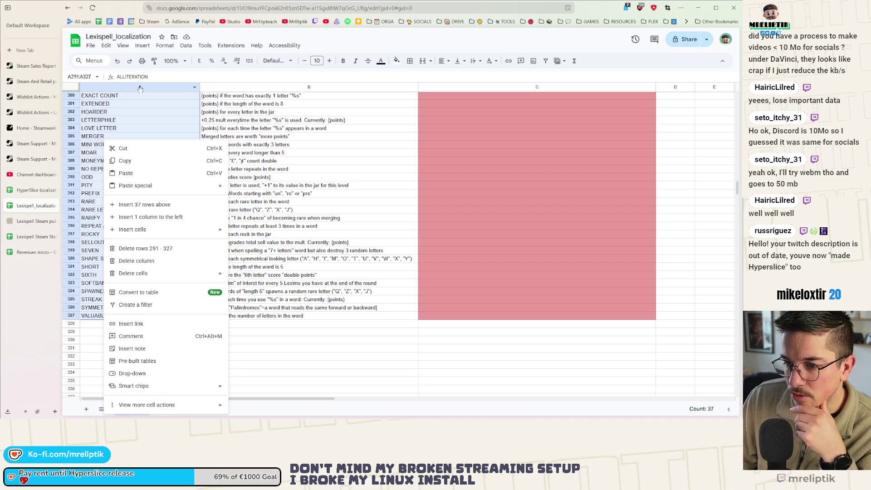
click(165, 46)
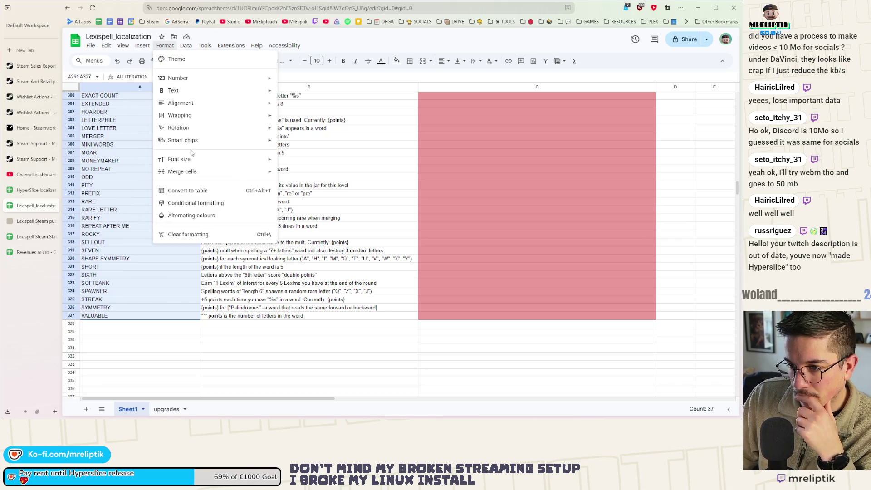
mouse_move(139, 49)
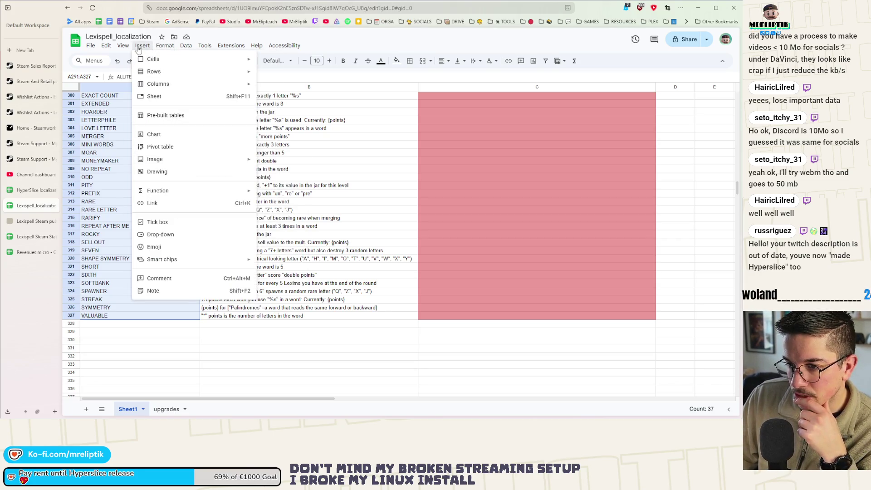
mouse_move(186, 50)
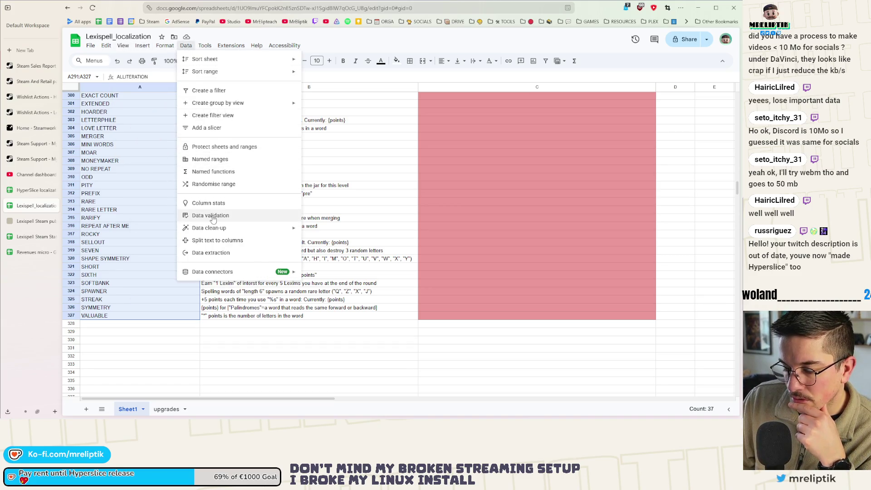
mouse_move(200, 233)
click(140, 235)
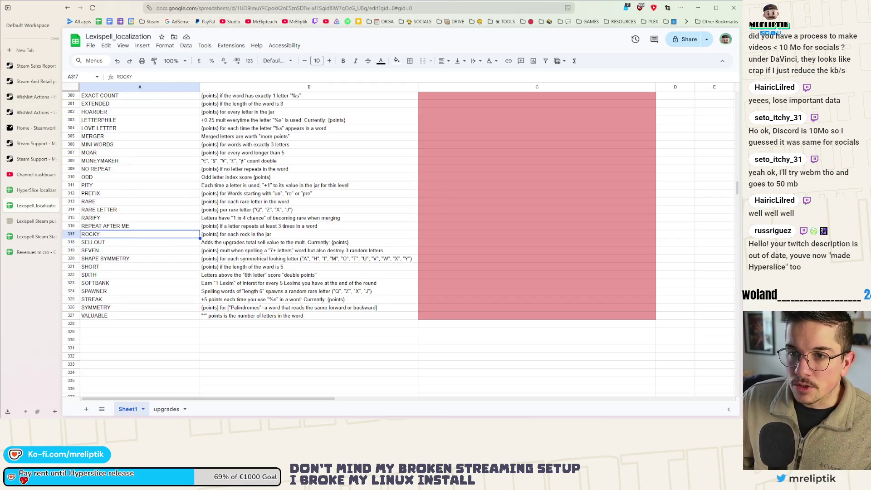
click(26, 50)
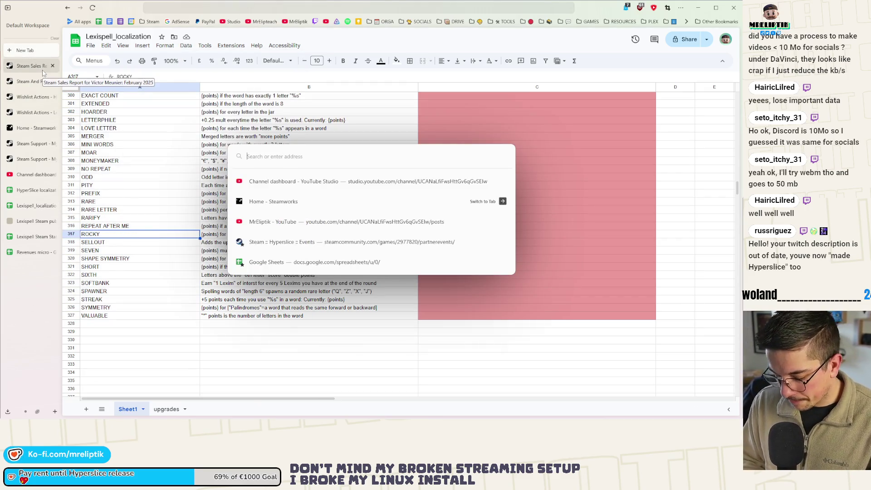
Search Google for how to prepend text to cells in Sheets and open the Stack Exchange answer.
text(gogole sheet h)
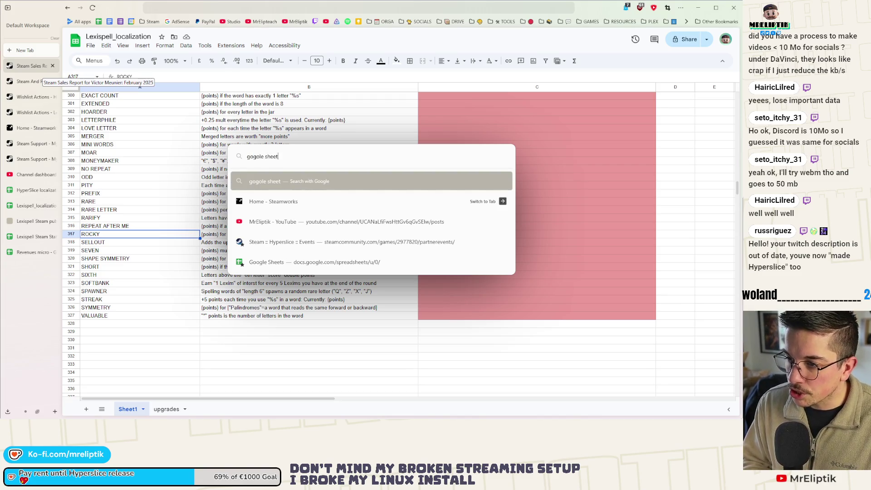
text(ow to)
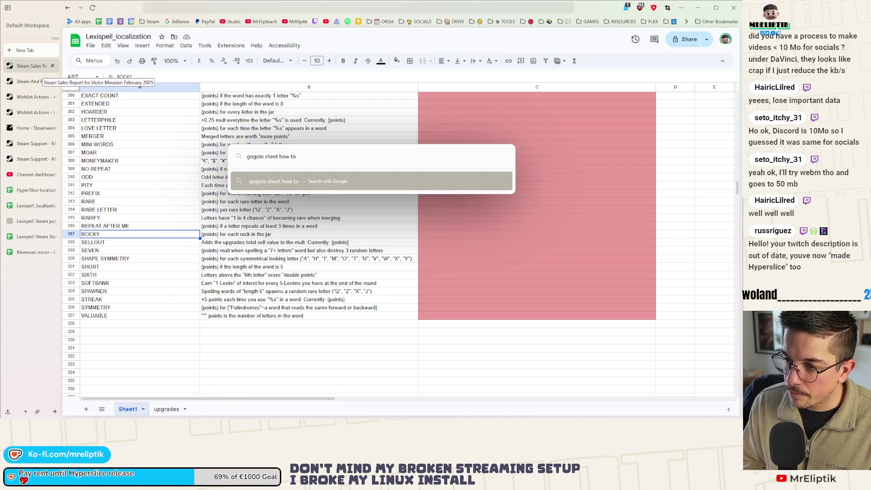
text( prepend text)
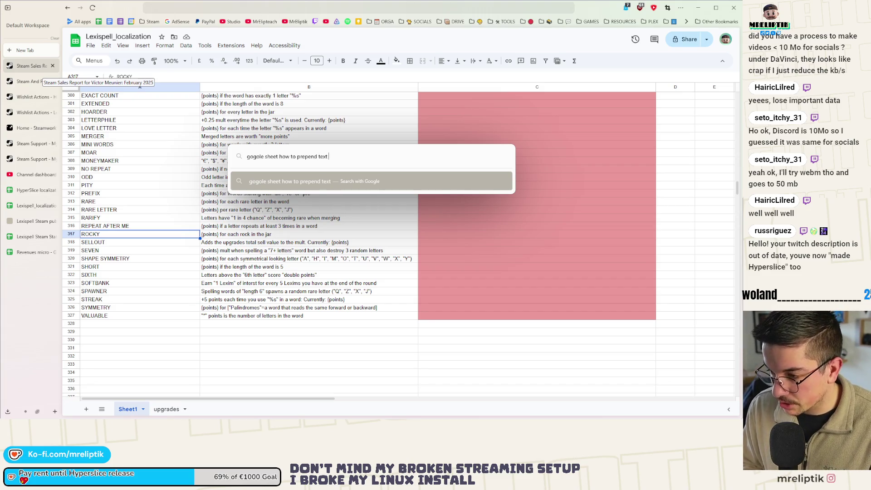
text( to cells)
key(Return)
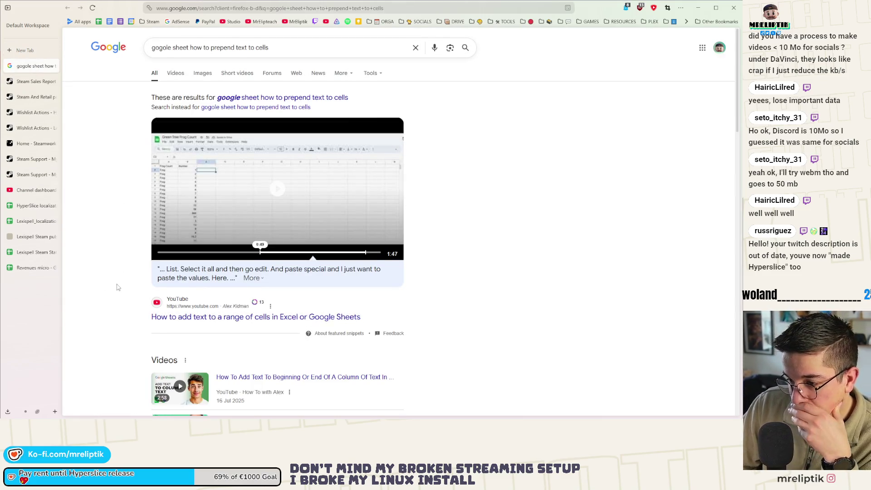
scroll(114, 294, down, 5)
scroll(115, 294, down, 1)
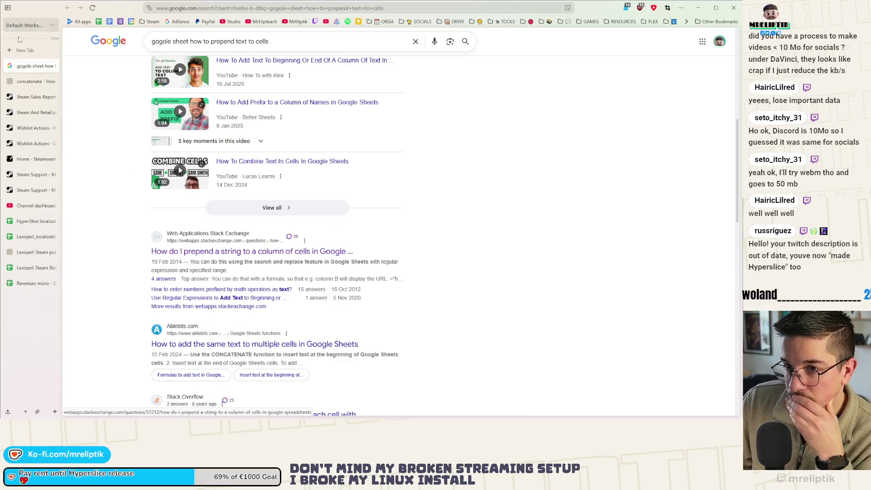
click(35, 87)
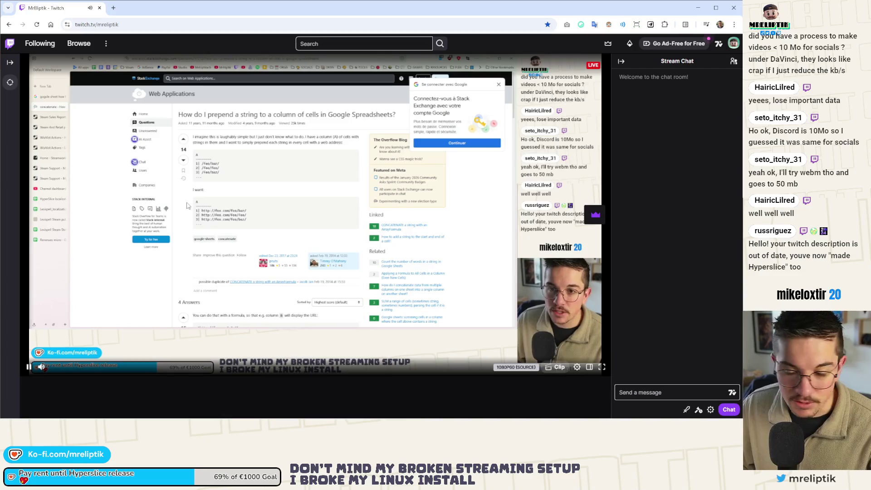
Open the stream's Broadcast Options on the channel page and close them without changes.
mouse_move(42, 367)
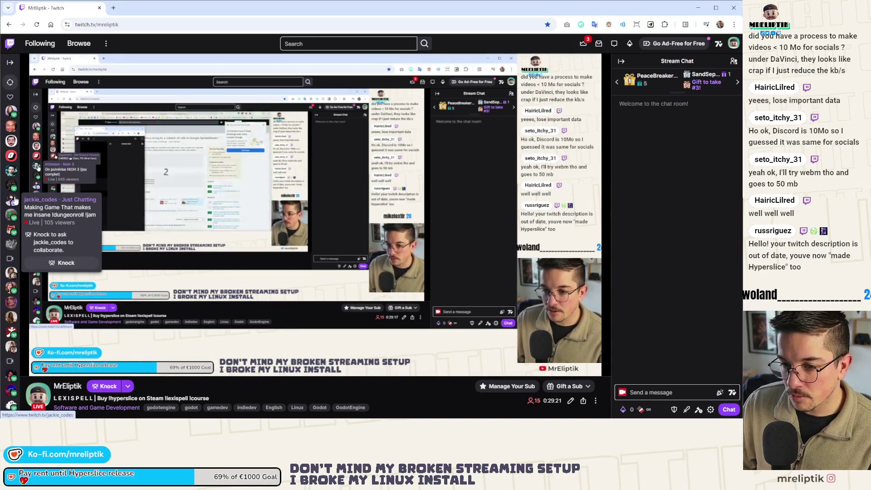
scroll(290, 241, down, 2)
scroll(290, 244, down, 5)
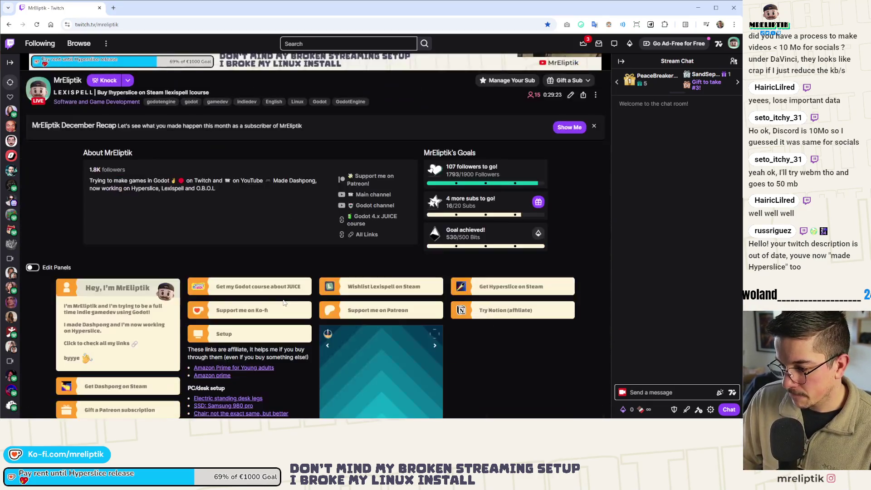
scroll(285, 296, up, 7)
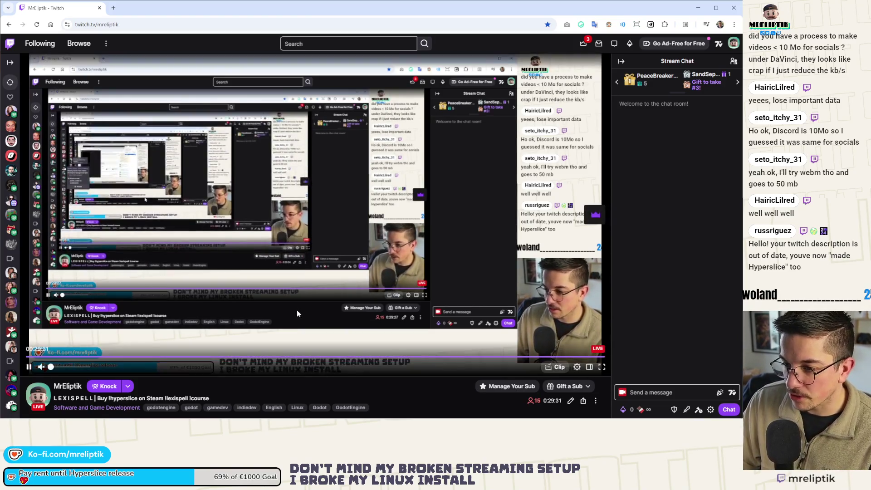
scroll(299, 312, down, 4)
scroll(303, 314, down, 2)
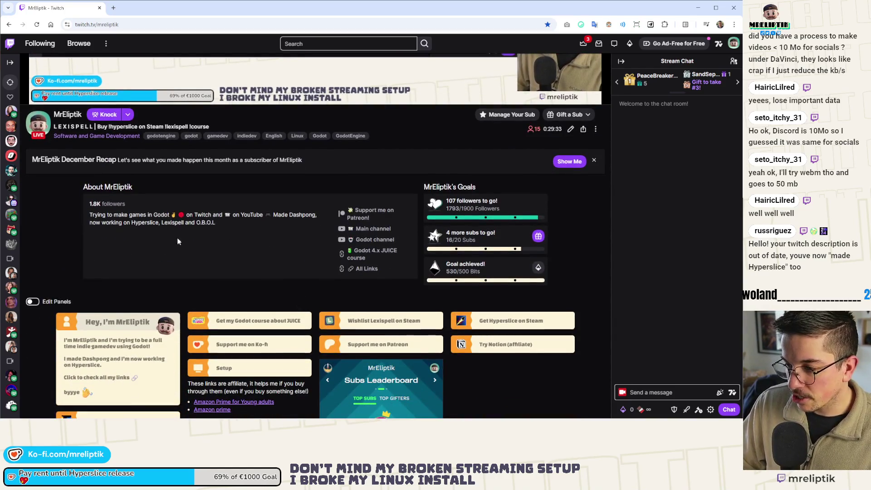
click(570, 130)
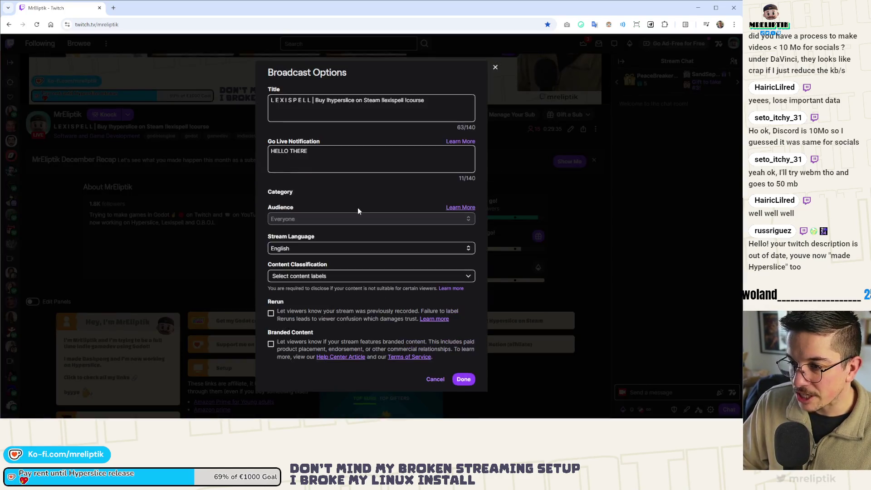
click(456, 407)
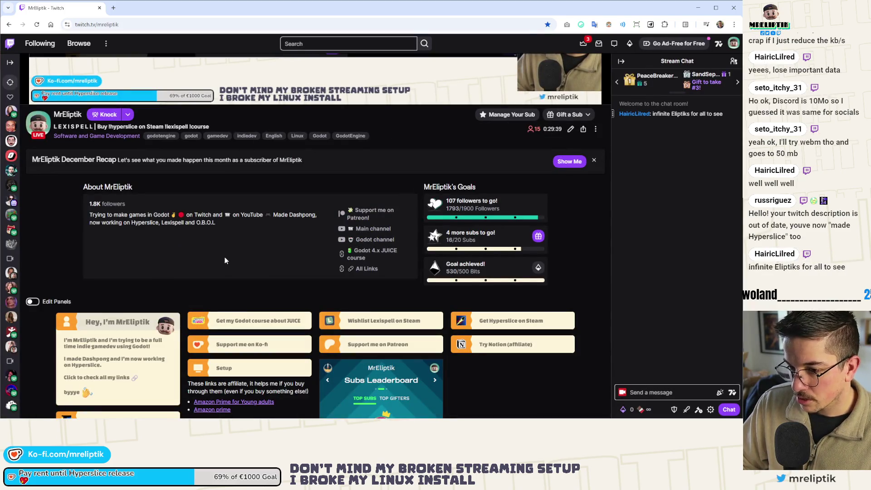
Go to the channel's About tab and open 'Edit about & links' in the Creator Dashboard.
scroll(197, 264, down, 5)
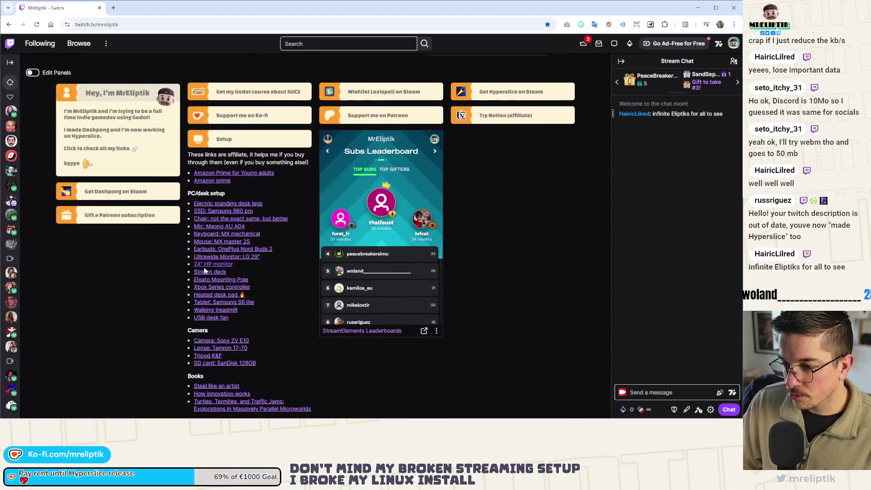
scroll(310, 289, up, 7)
click(595, 211)
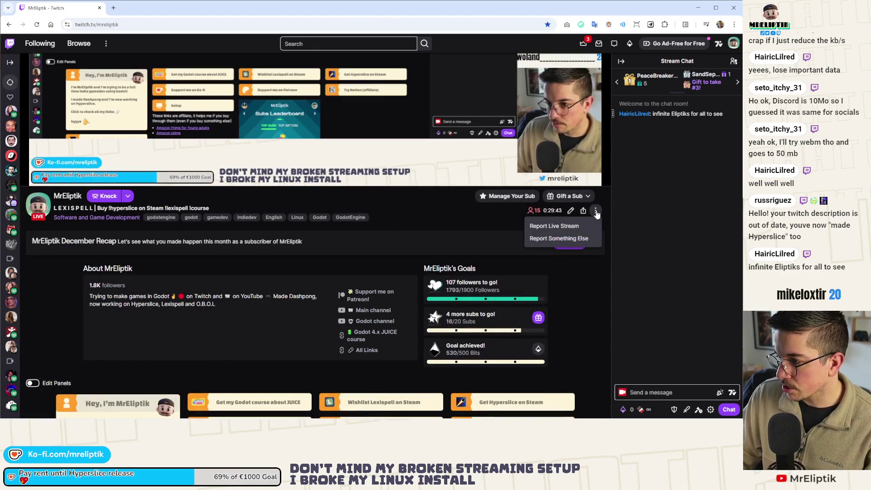
click(485, 226)
scroll(186, 312, up, 3)
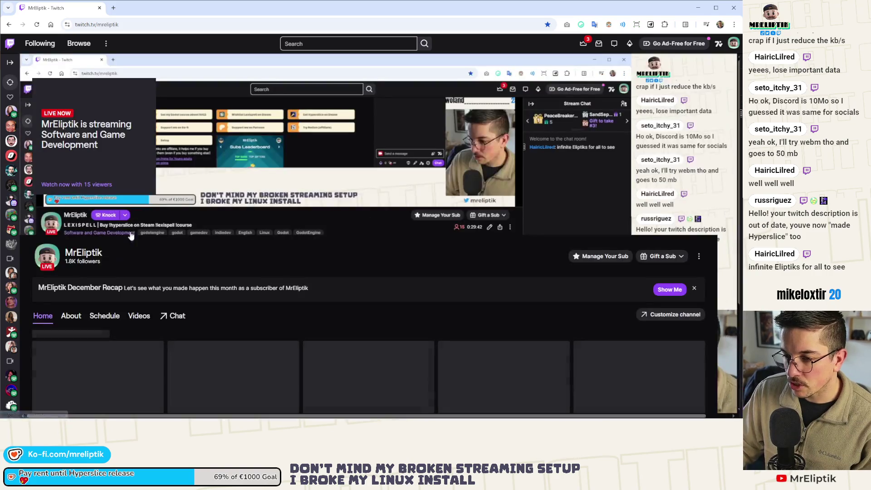
click(71, 316)
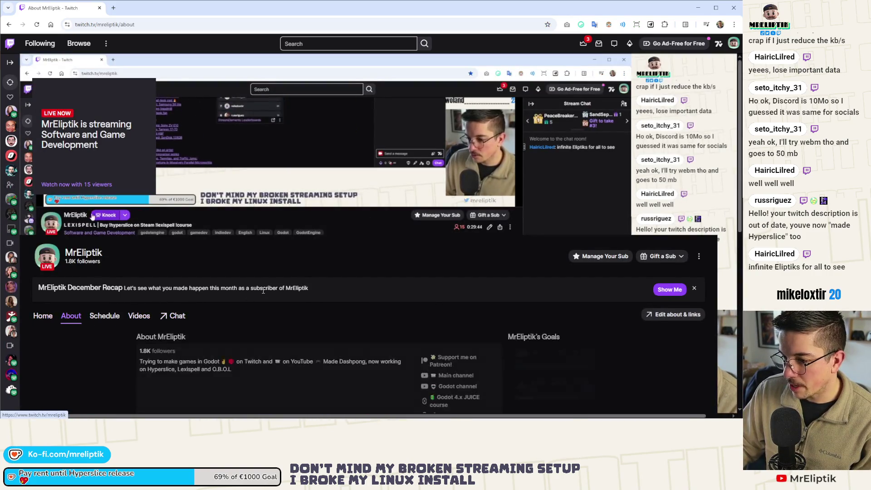
scroll(263, 290, down, 3)
click(673, 198)
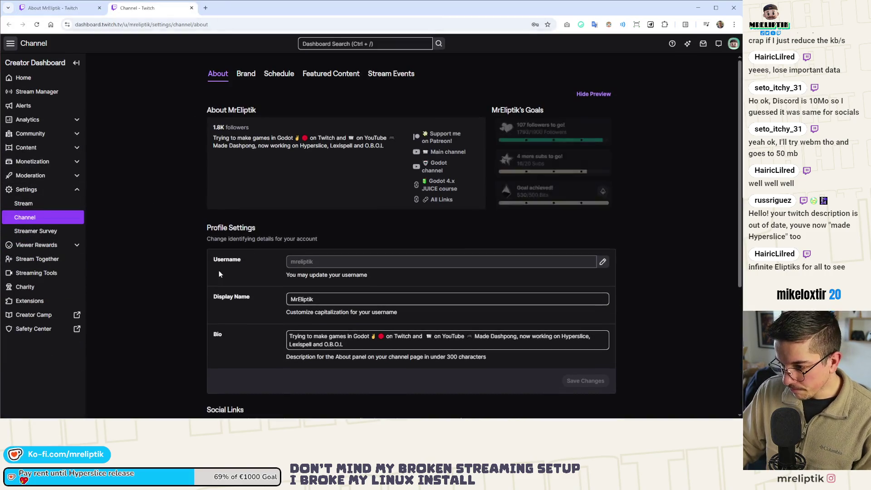
Change the bio's 'now' to 'and' so it reads 'and working on Hyperslice', then switch windows.
scroll(258, 293, down, 2)
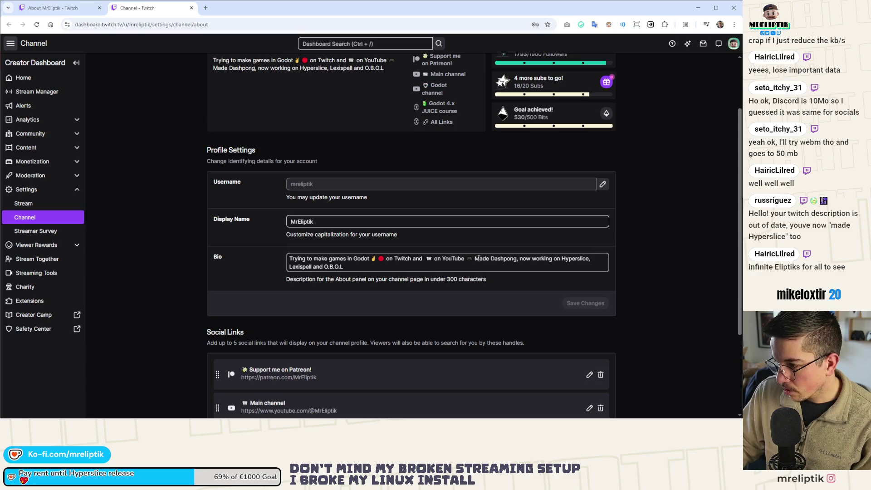
click(517, 265)
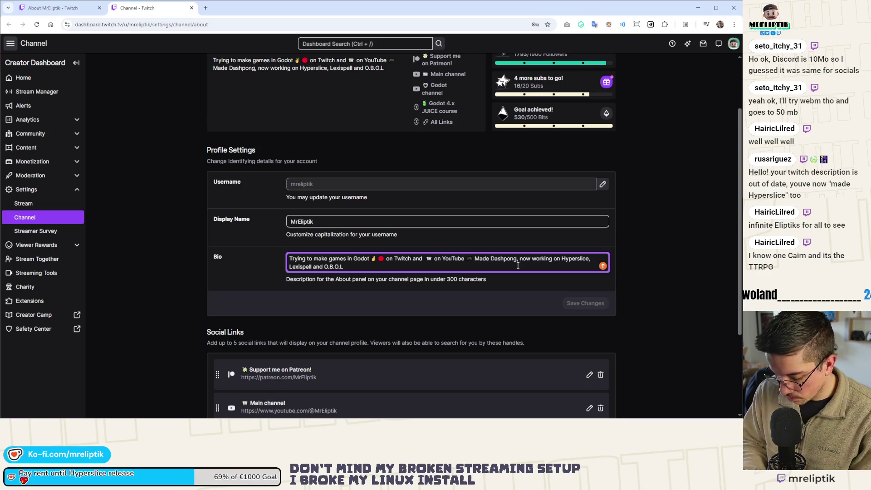
key(Delete)
key(Delete)
text(and)
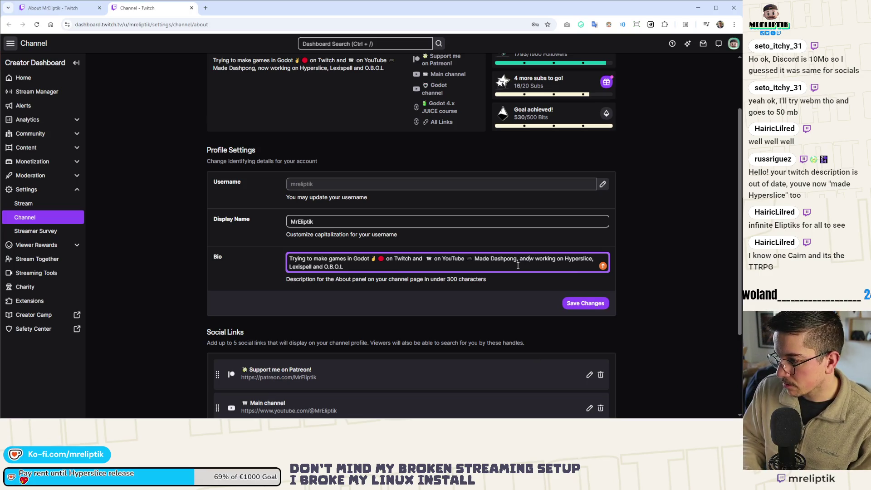
key(Delete)
key(Delete)
key(Delete)
scroll(518, 265, down, 1)
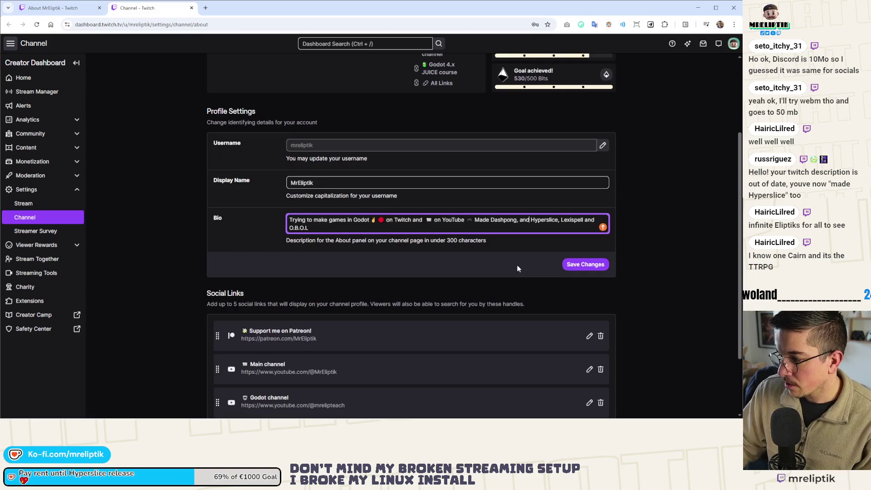
text(rking on)
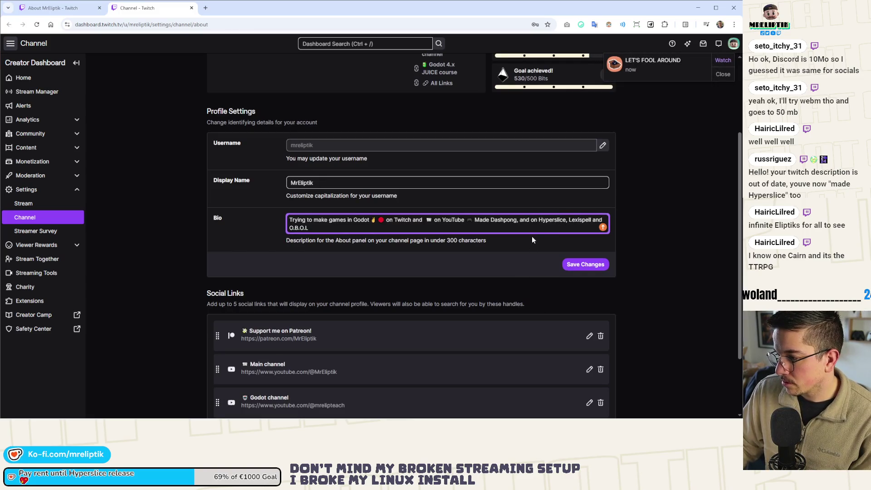
text(now wo)
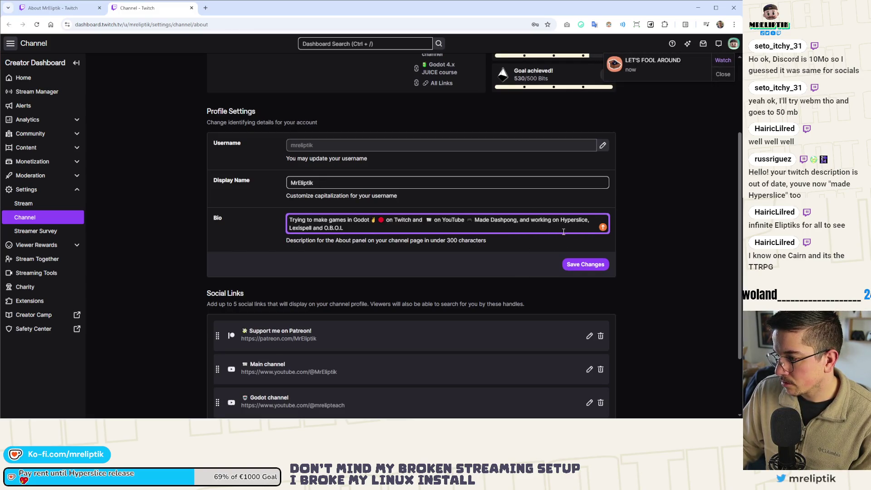
key(alt+Tab)
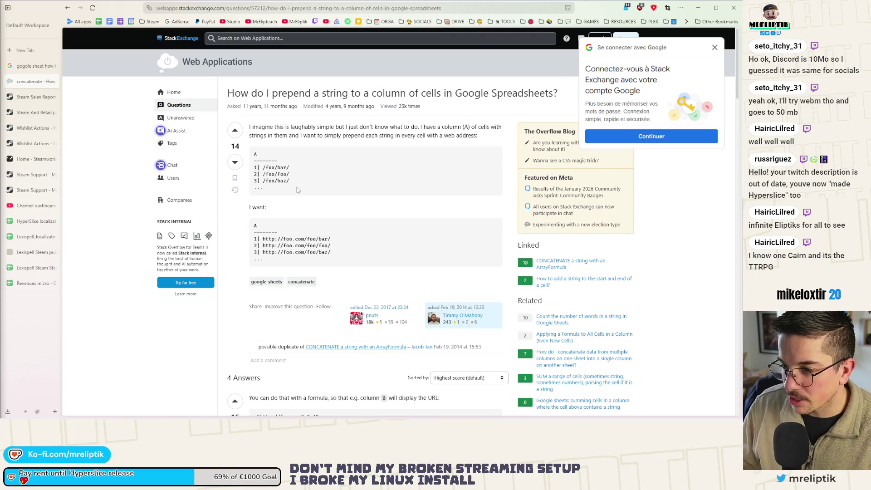
scroll(299, 289, down, 3)
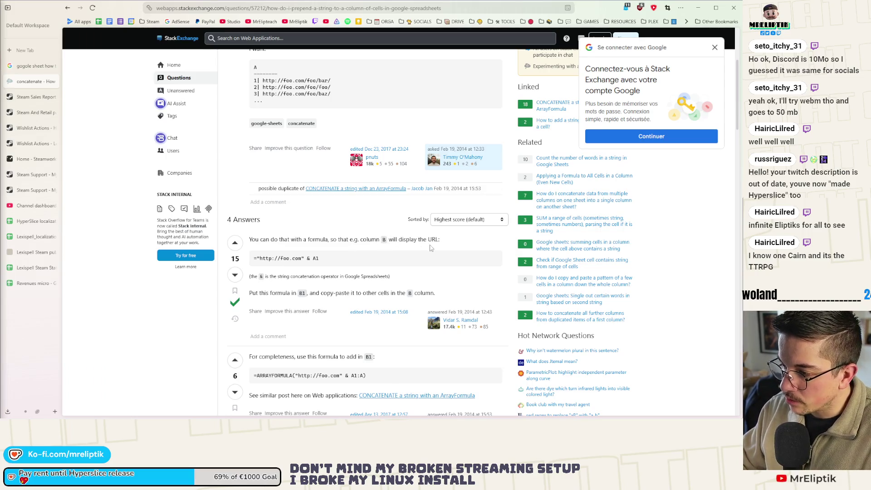
scroll(381, 261, down, 10)
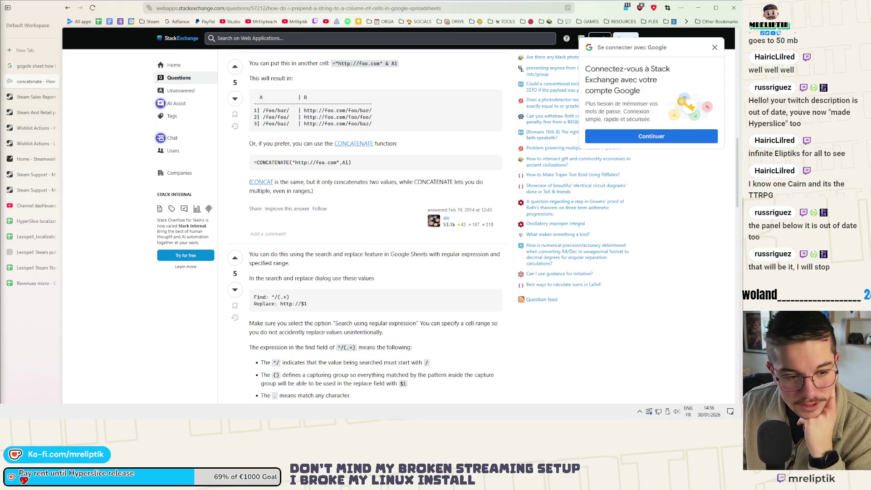
click(5, 412)
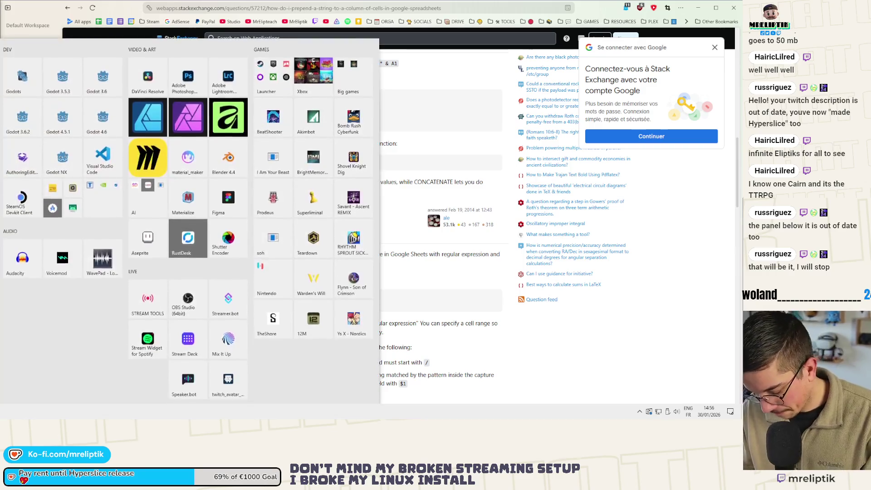
Launch Figma, go to the Drafts home page, and defer the update to next launch.
click(102, 259)
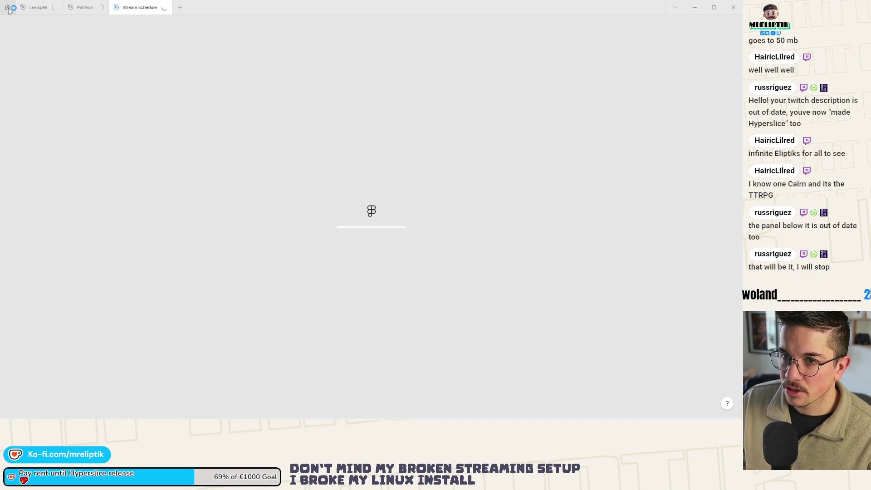
click(9, 8)
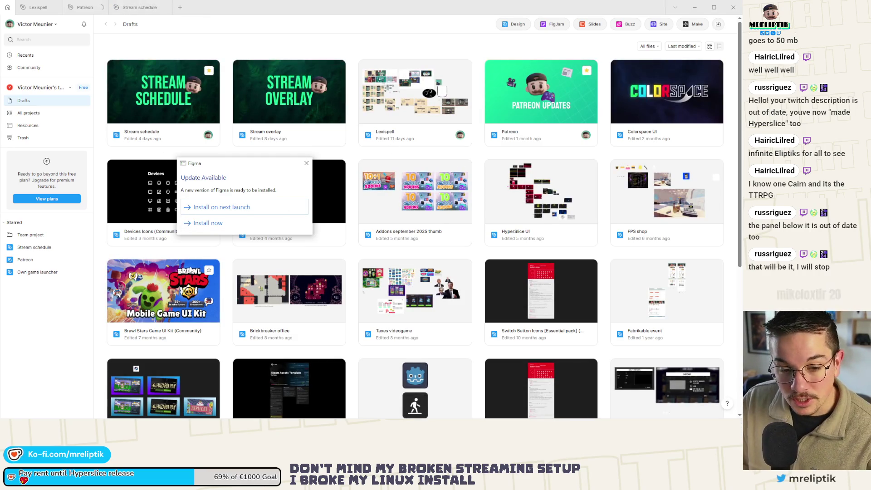
click(224, 210)
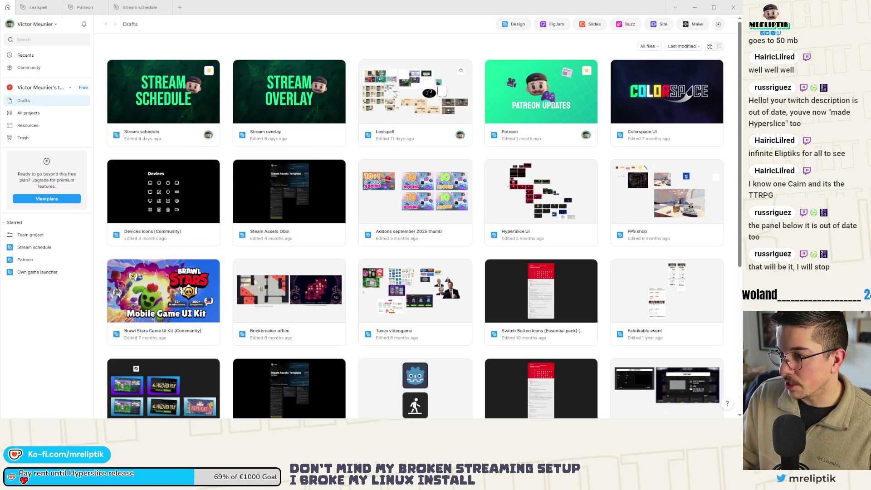
In the Stream overlay file, edit the PanelBio text to mention working on Lexispell and O.BO.L.
double_click(277, 101)
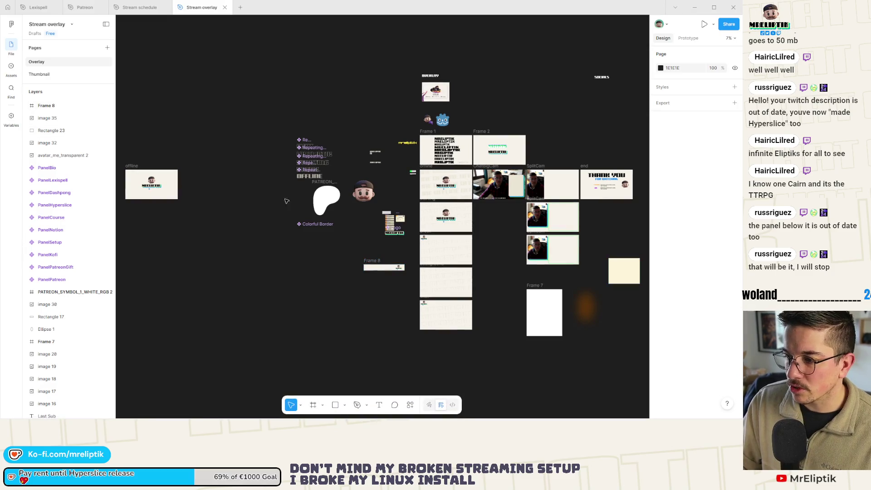
scroll(417, 221, up, 10)
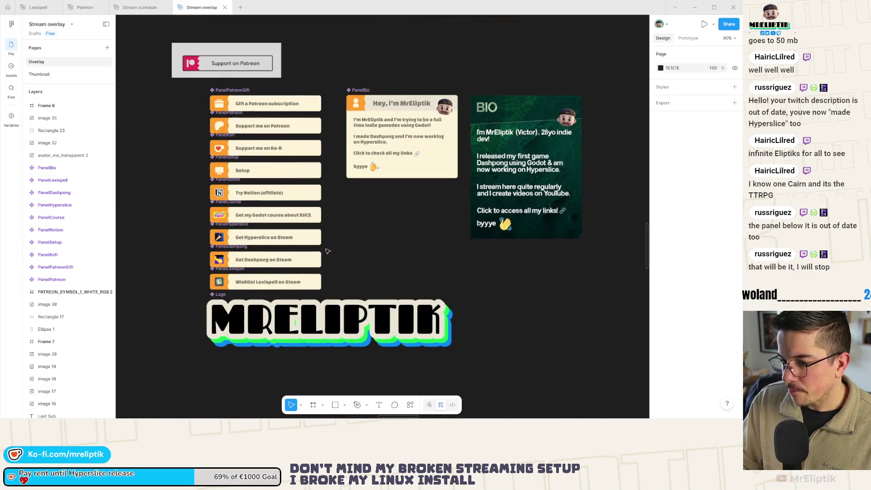
click(376, 162)
scroll(420, 129, up, 5)
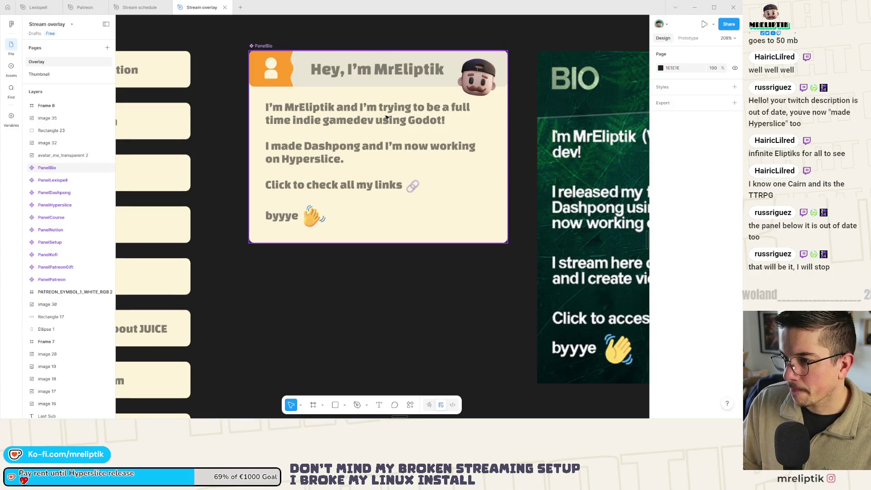
click(384, 148)
double_click(287, 149)
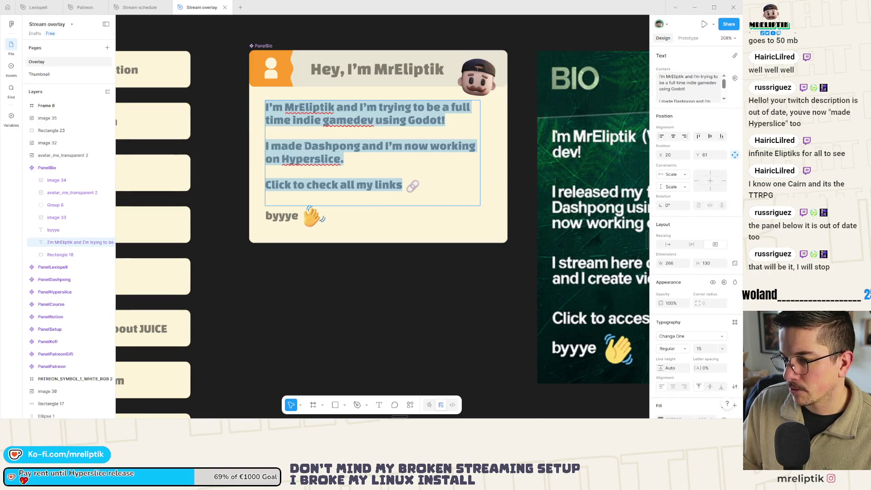
click(359, 146)
text(and Hyperslice)
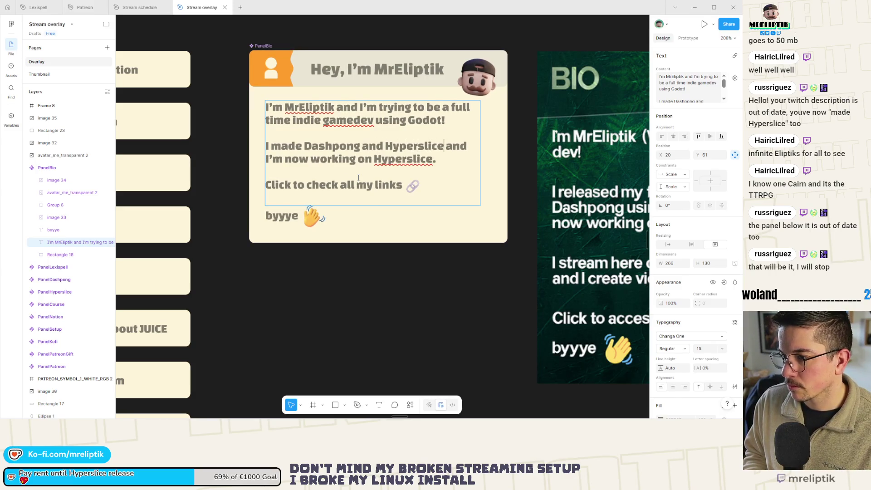
key(ctrl+shift+Right)
text(Lexispell and O.BO.L)
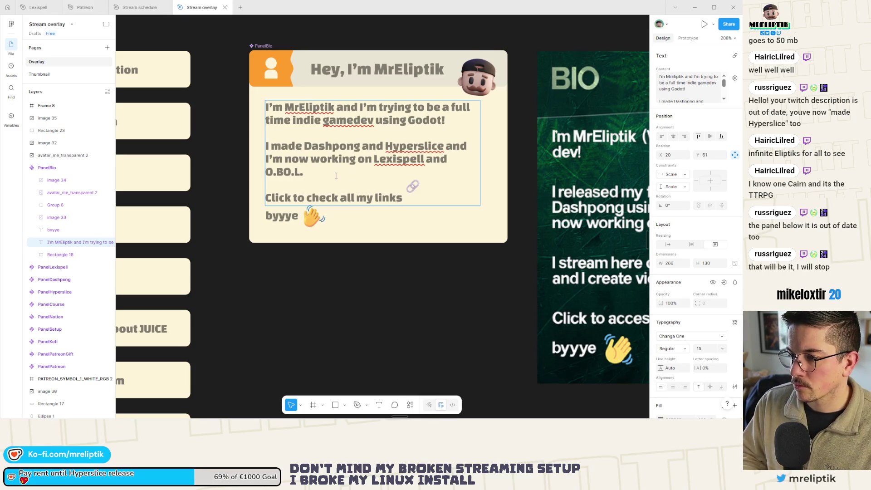
key(BackSpace)
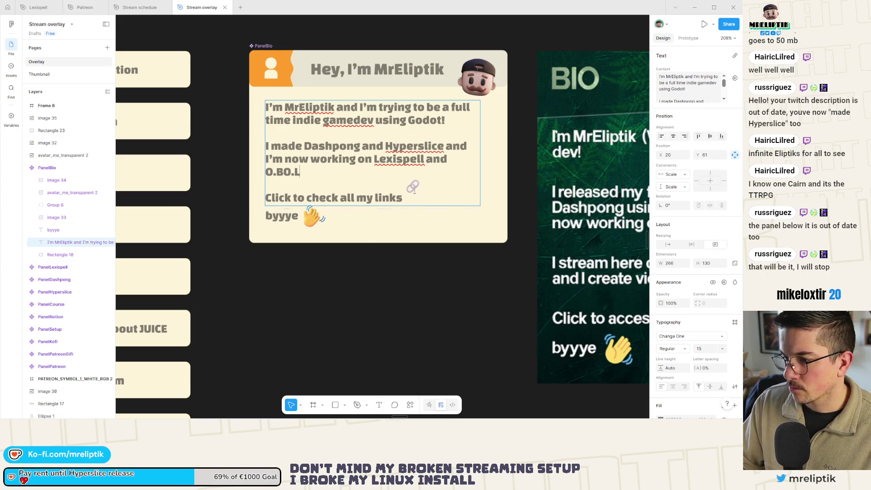
key(Escape)
key(Escape)
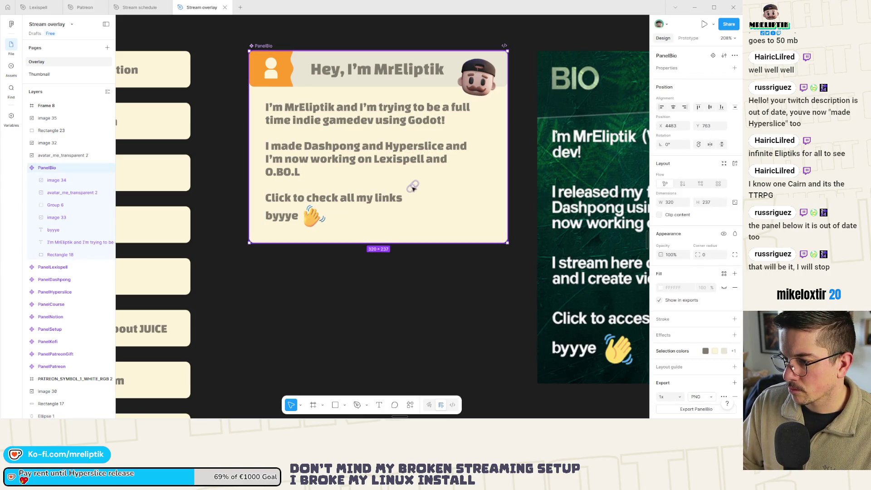
Move the link icon beside the 'links' line and select the whole PanelBio frame.
click(413, 189)
drag(414, 189, 417, 203)
key(Escape)
key(Escape)
scroll(289, 179, down, 2)
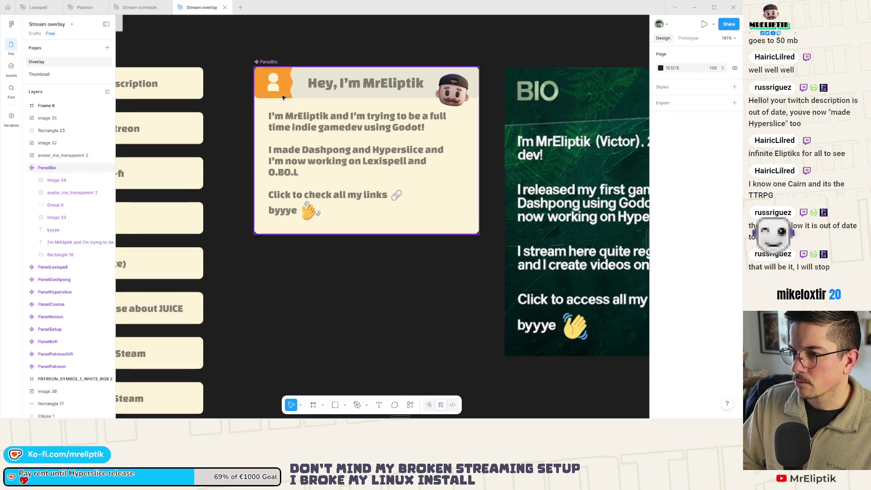
click(271, 64)
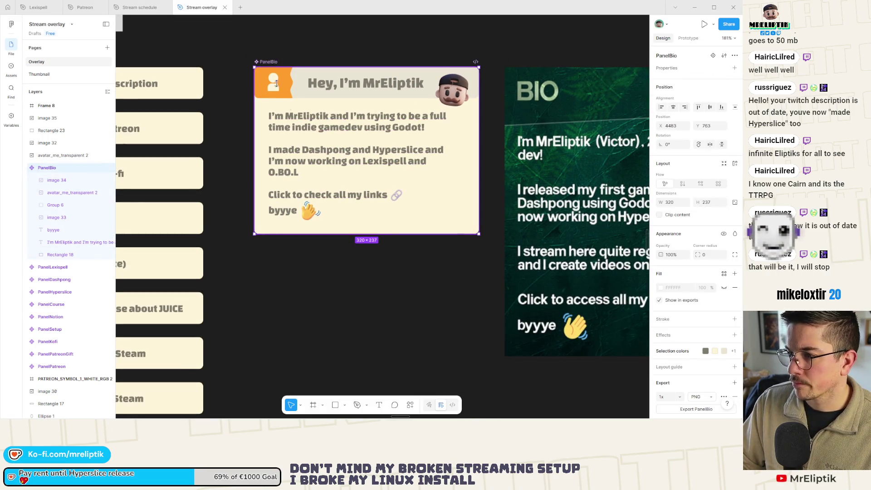
Export the selected PanelBio frame and save it as PanelBio.png.
click(692, 407)
key(Return)
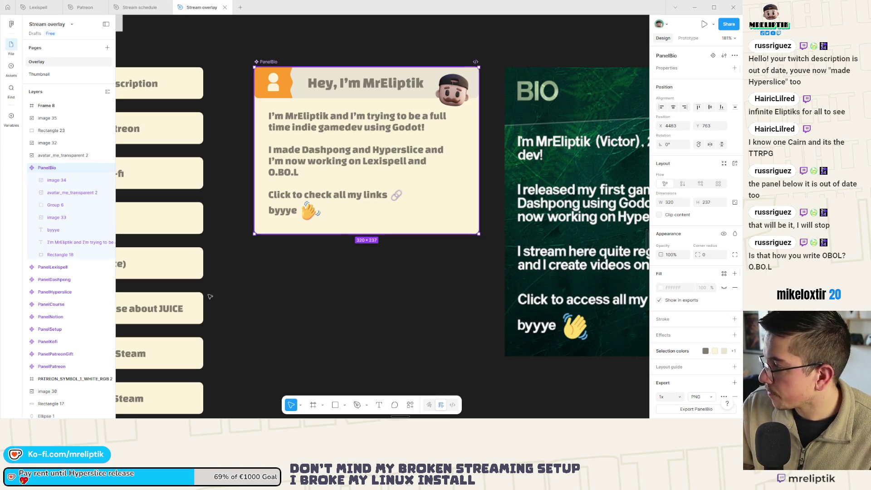
click(68, 411)
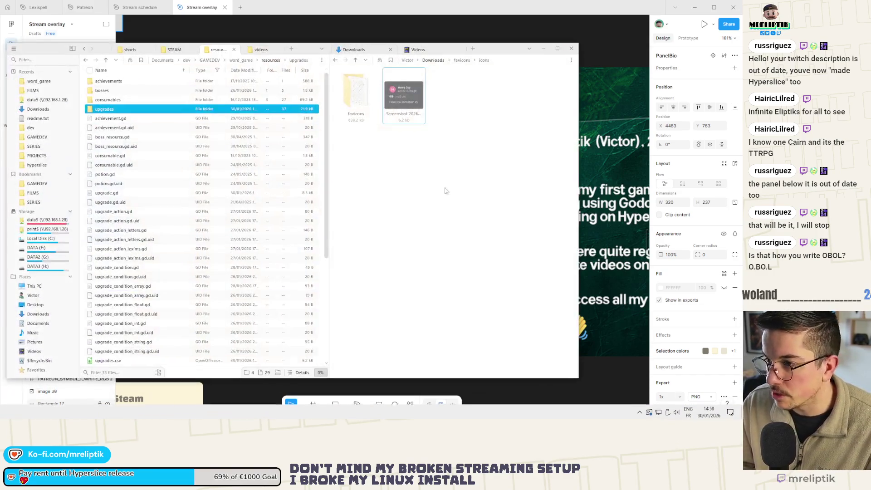
Go to the Stream overlay assets folder, confirm PanelBio.png is there, and close the window.
key(ctrl+v)
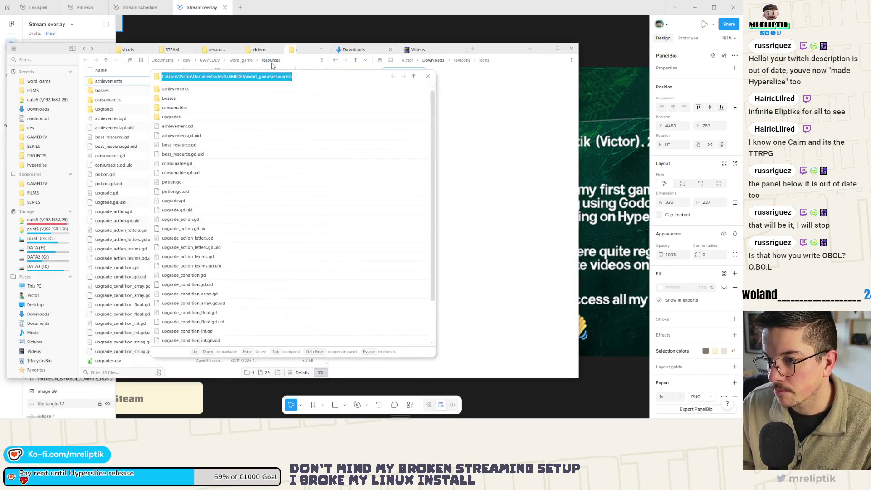
key(Return)
click(144, 193)
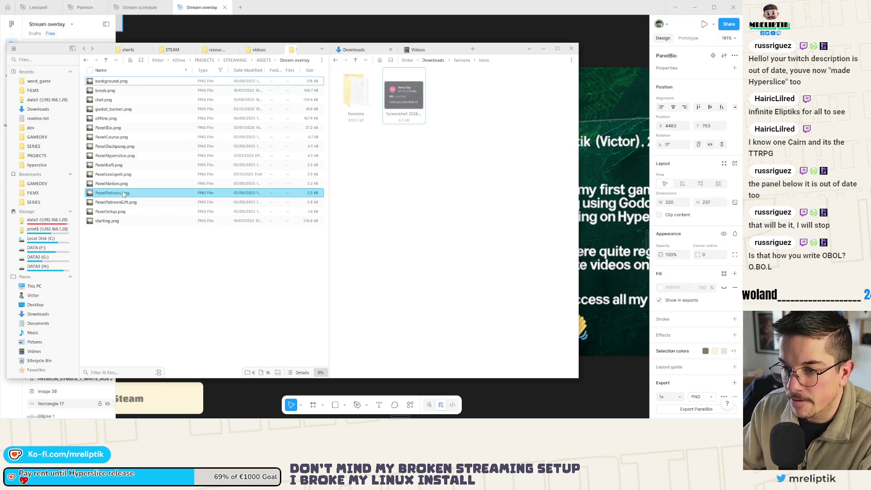
drag(505, 54, 862, 59)
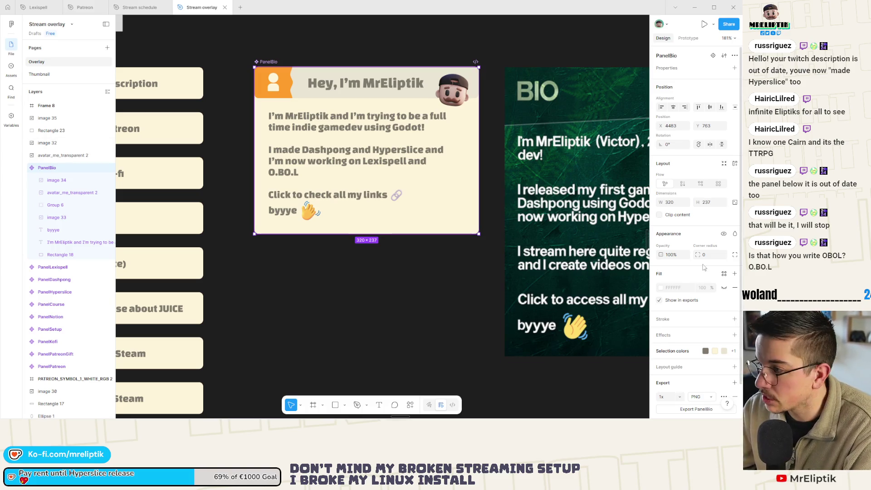
Correct 'O.BO.L' to 'O.B.O.L' in the PanelBio bio text and close Figma.
double_click(287, 172)
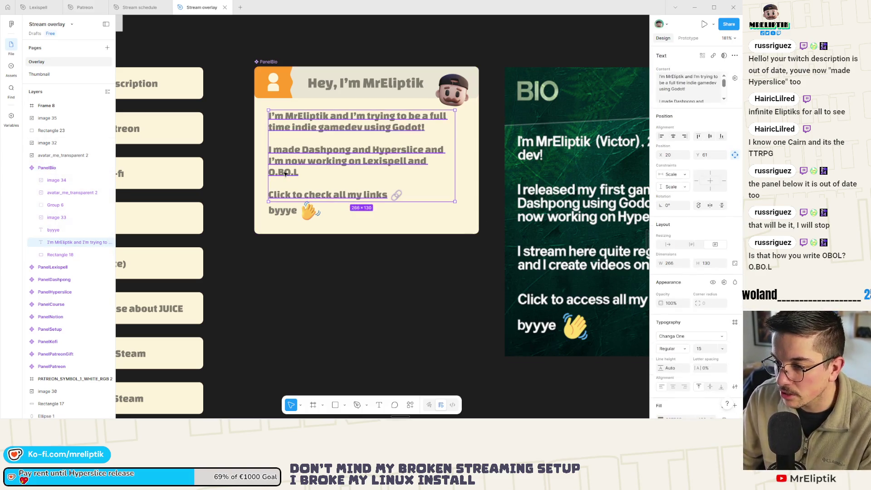
click(285, 174)
key(Escape)
key(Escape)
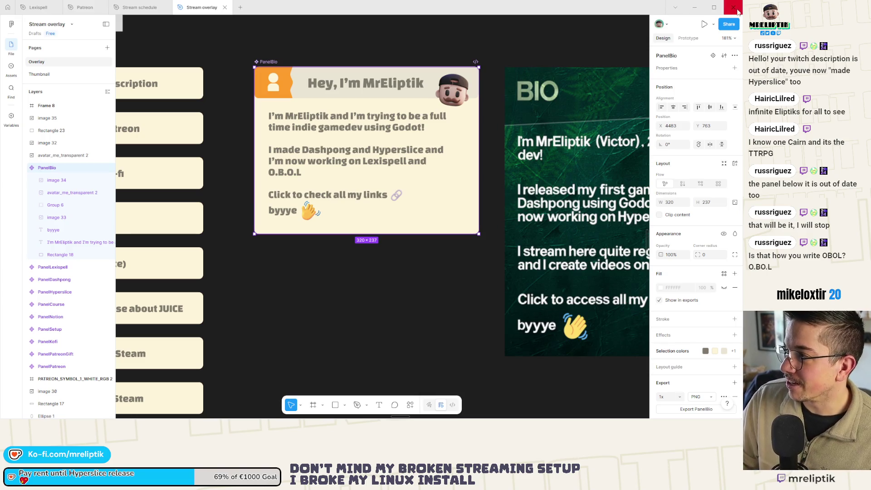
click(739, 11)
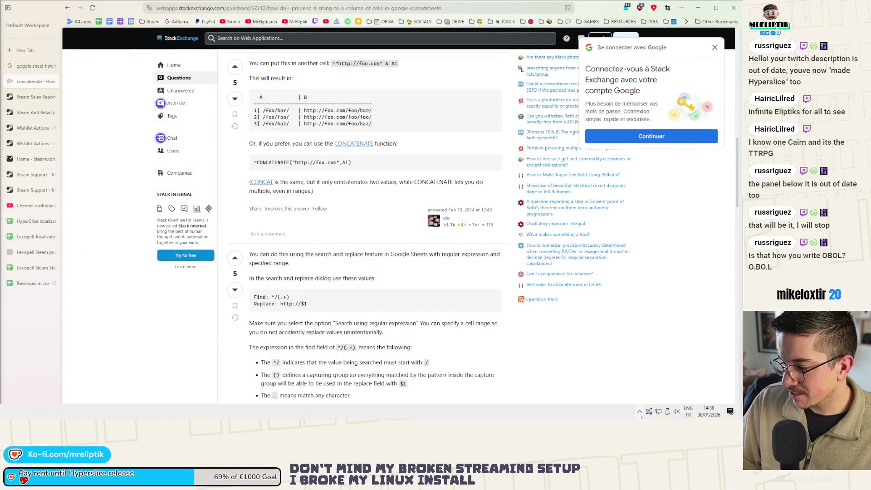
Quit Figma completely from the system tray's background apps.
click(641, 411)
right_click(632, 397)
click(645, 391)
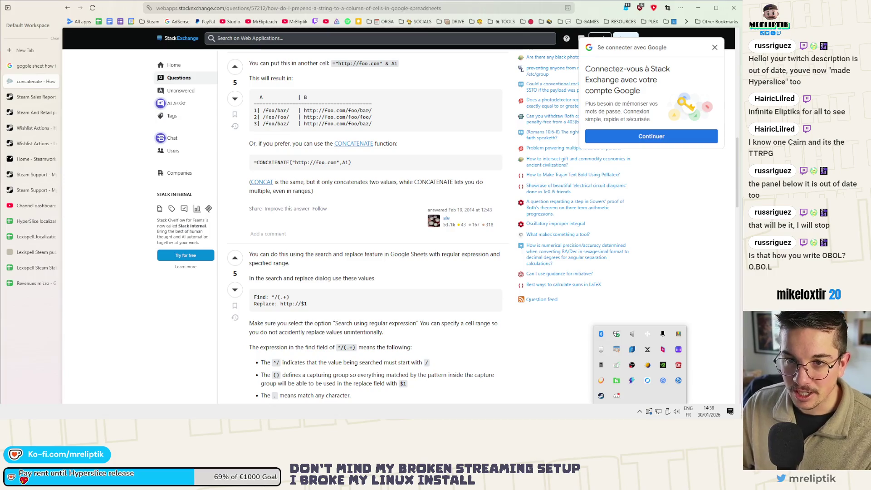
Turn on Edit Panels on the Twitch channel and select the bio panel's current link URL.
key(alt+Tab)
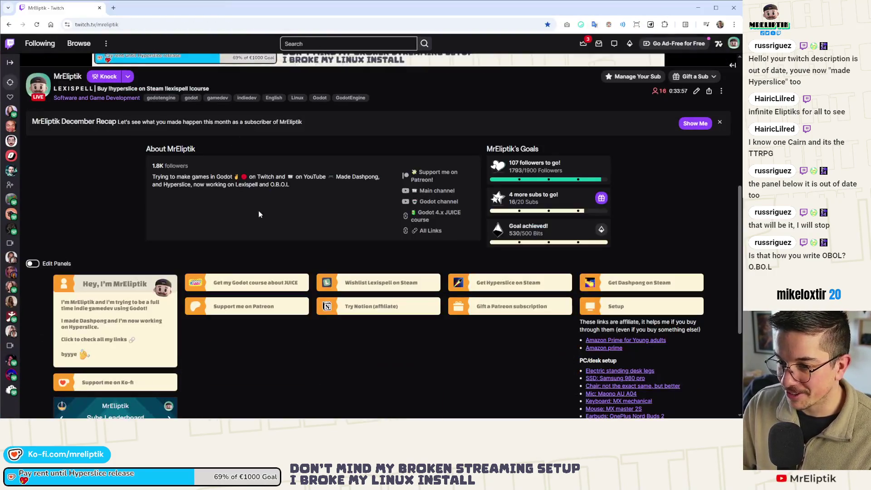
click(32, 264)
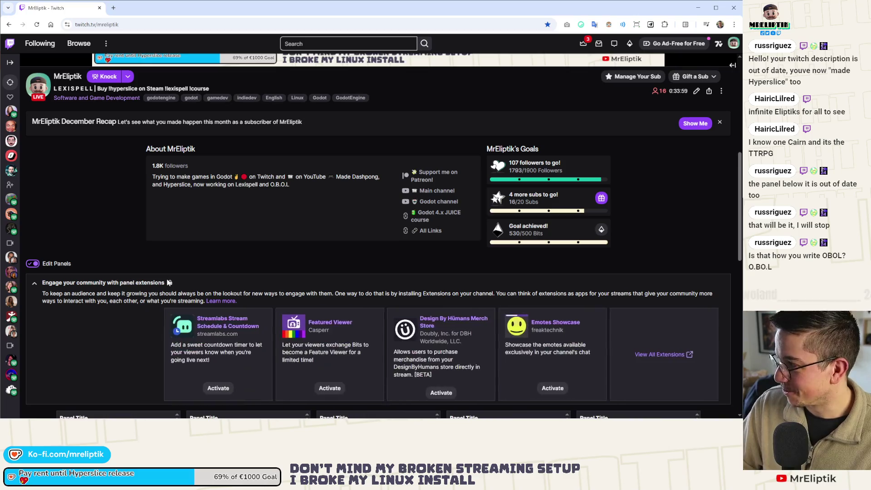
scroll(169, 283, down, 3)
scroll(57, 388, up, 1)
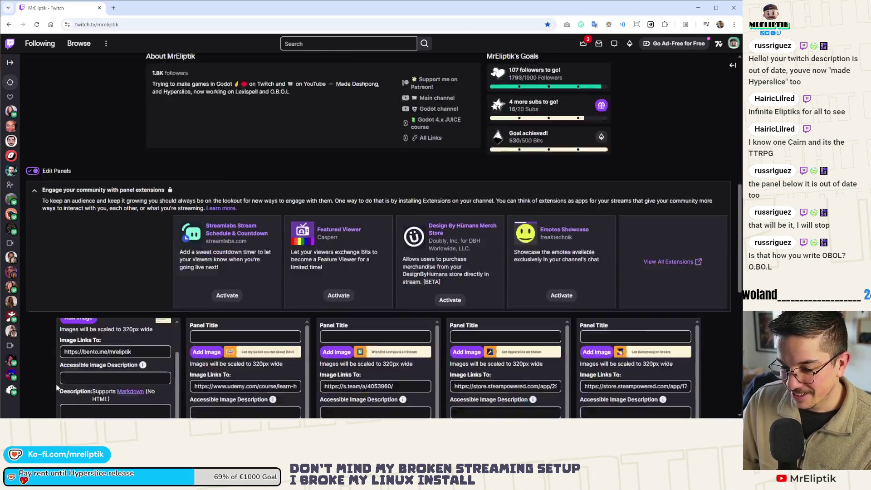
scroll(49, 362, down, 3)
scroll(125, 234, up, 1)
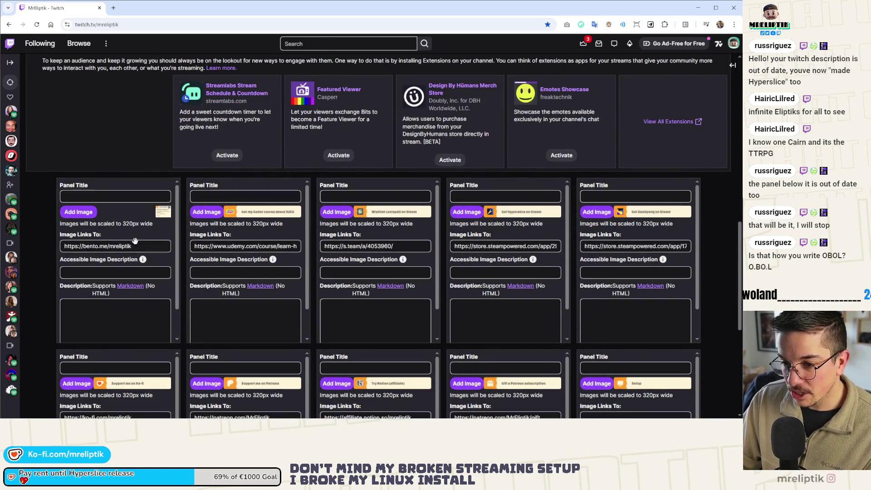
drag(136, 246, 45, 247)
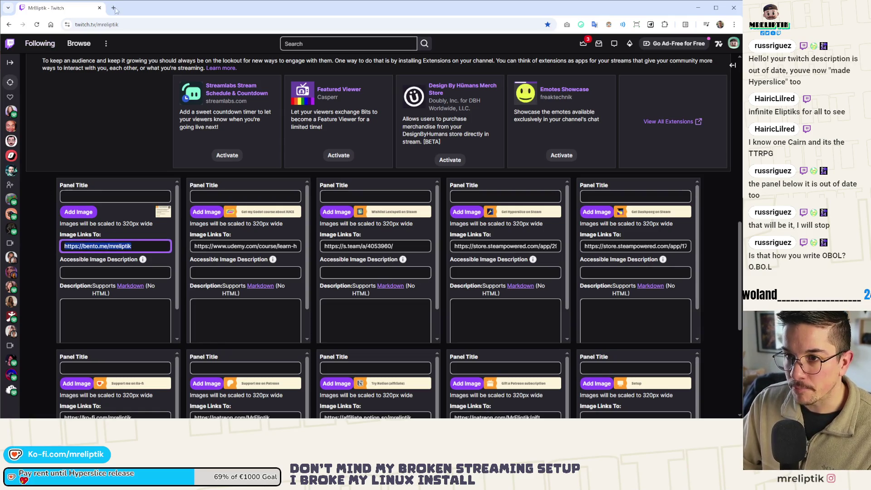
click(114, 8)
text(mreliptik.dev/links/)
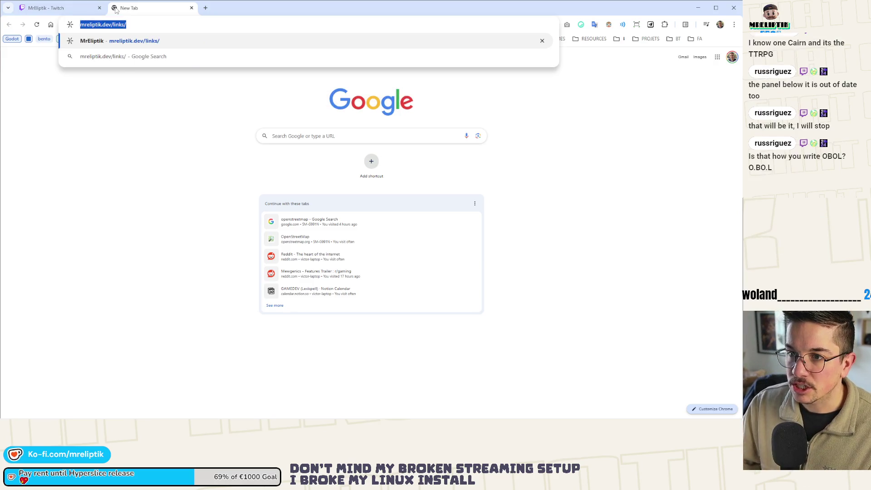
click(54, 7)
text(https://mreliptik.dev/links/)
scroll(55, 299, down, 1)
scroll(73, 273, up, 2)
click(78, 250)
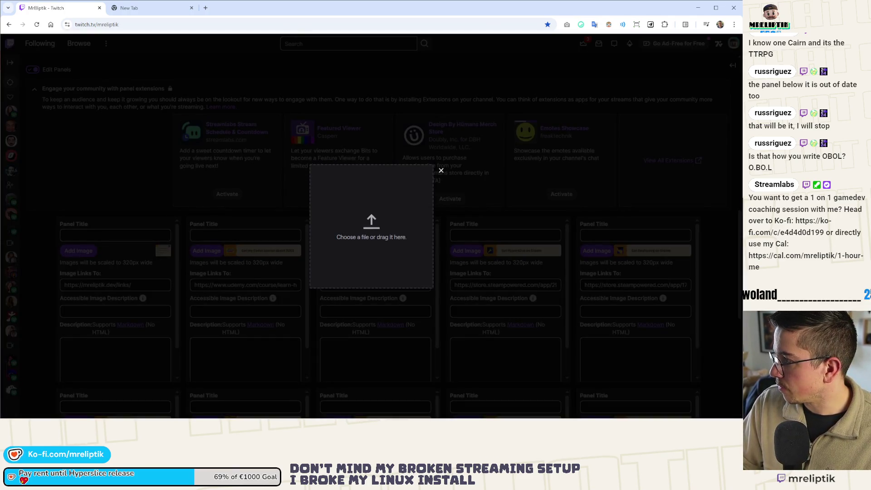
Drop PanelBio.png into the bio panel's image upload, close the preview, and launch Materialize.
mouse_move(742, 191)
mouse_down()
mouse_move(371, 227)
mouse_move(371, 287)
mouse_up()
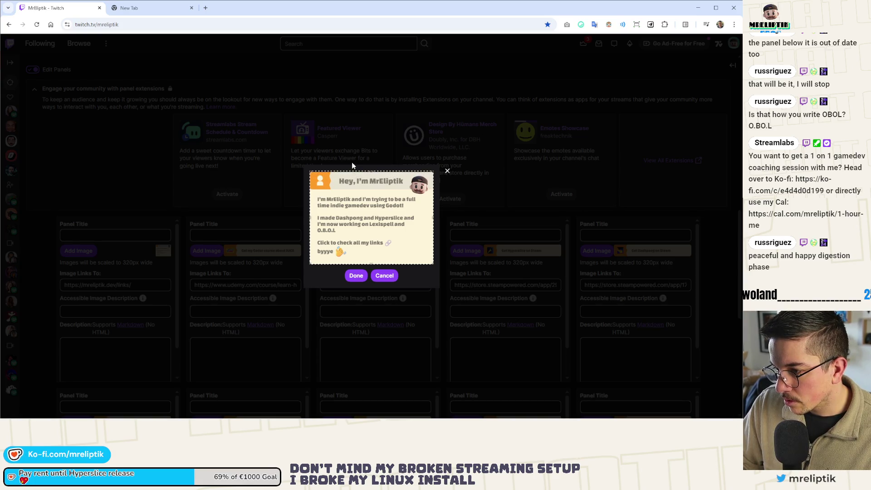
drag(352, 169, 334, 271)
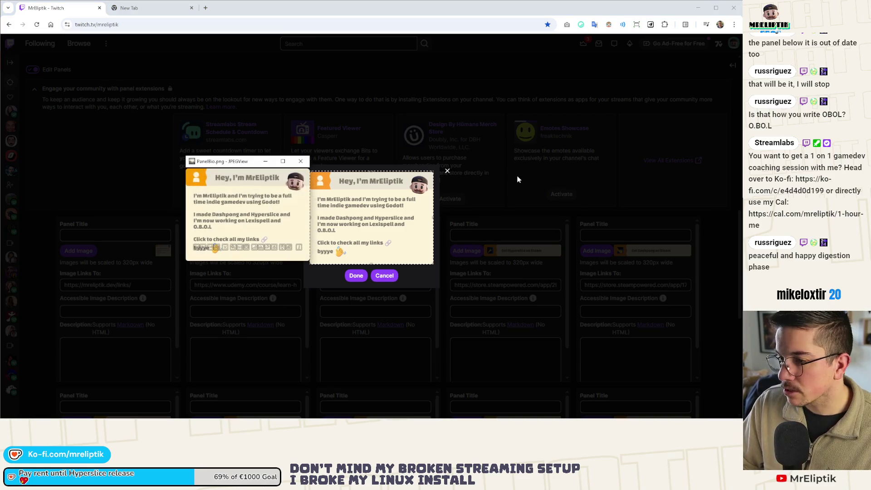
click(300, 161)
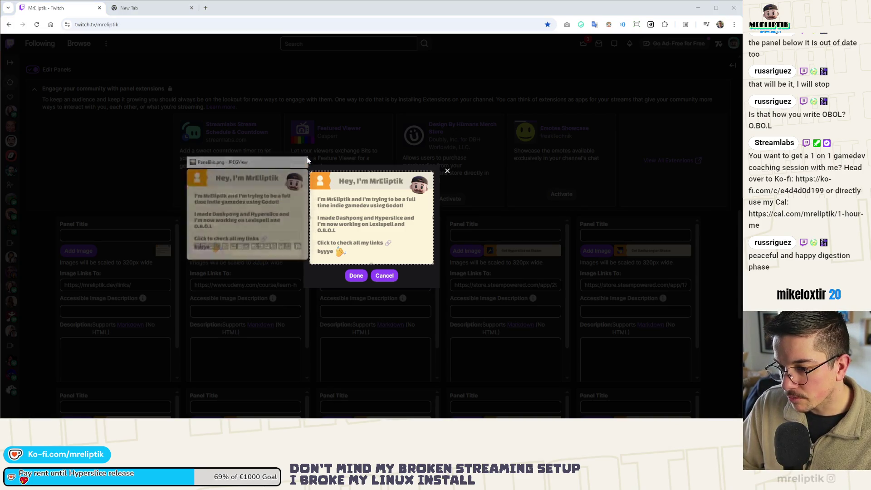
key(super)
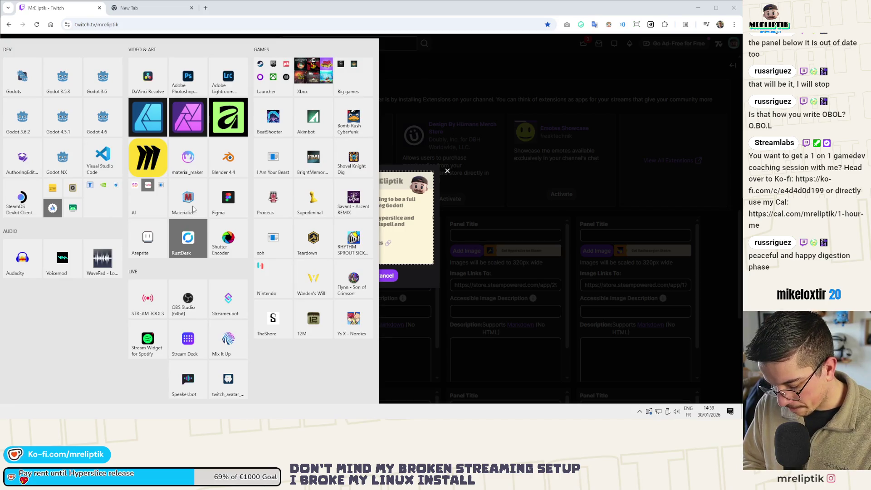
click(193, 208)
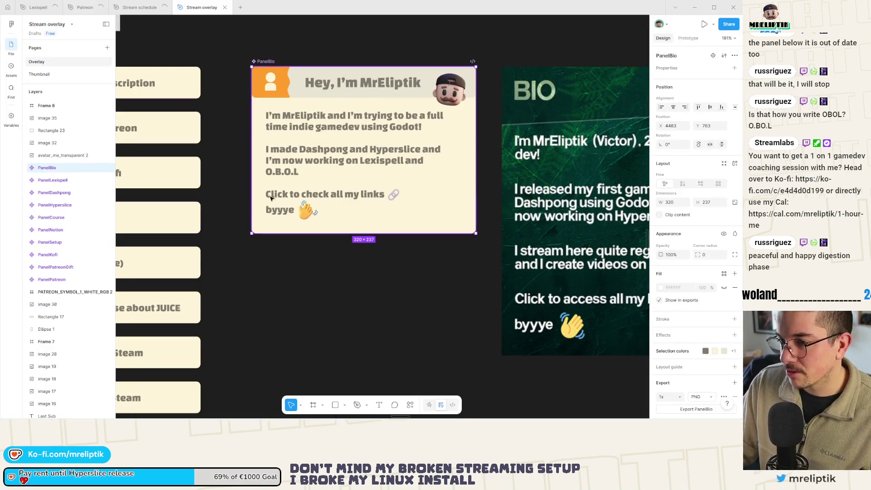
Fit PanelBio to the view and test resizing its background rectangle's height.
key(shift+2)
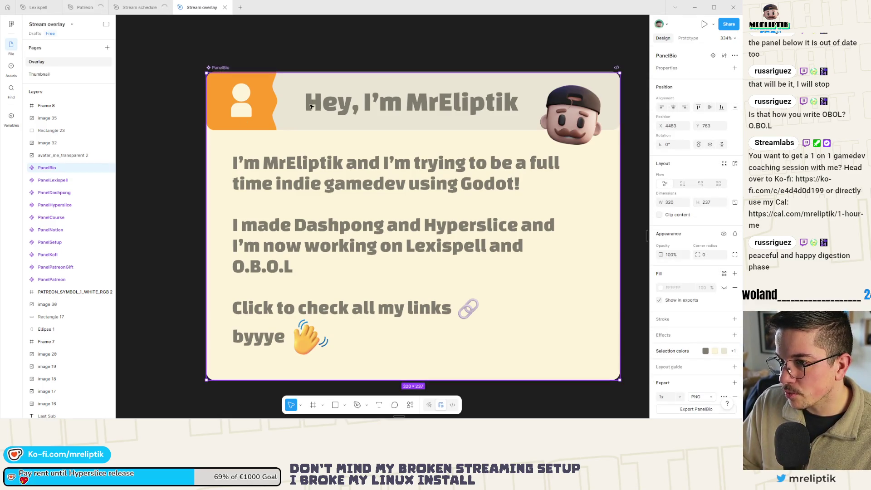
double_click(488, 318)
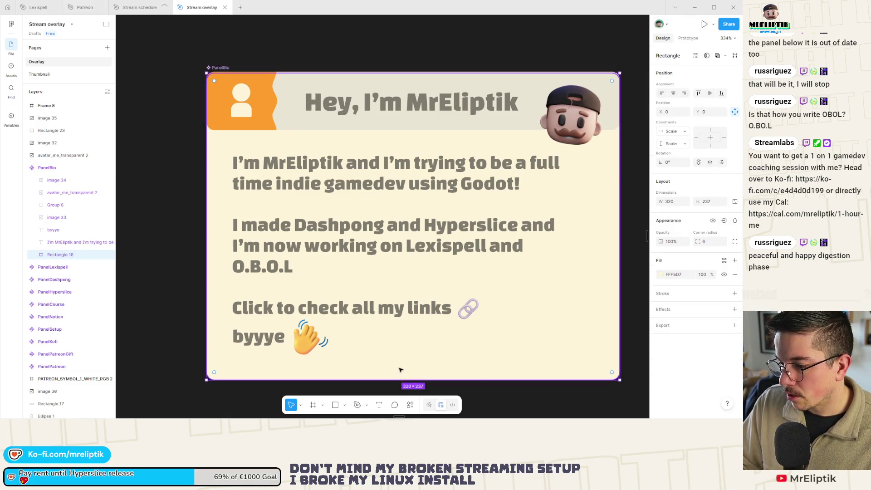
mouse_move(411, 377)
mouse_down()
mouse_move(411, 360)
mouse_move(411, 377)
mouse_up()
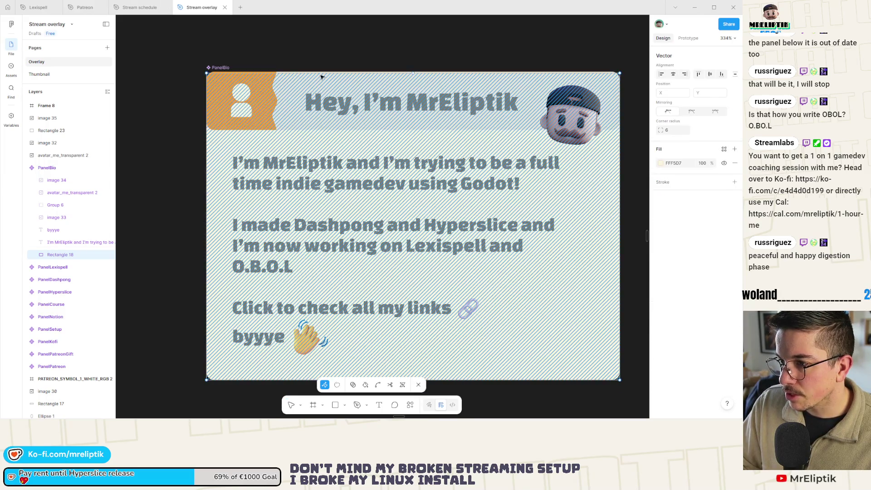
key(Return)
key(Escape)
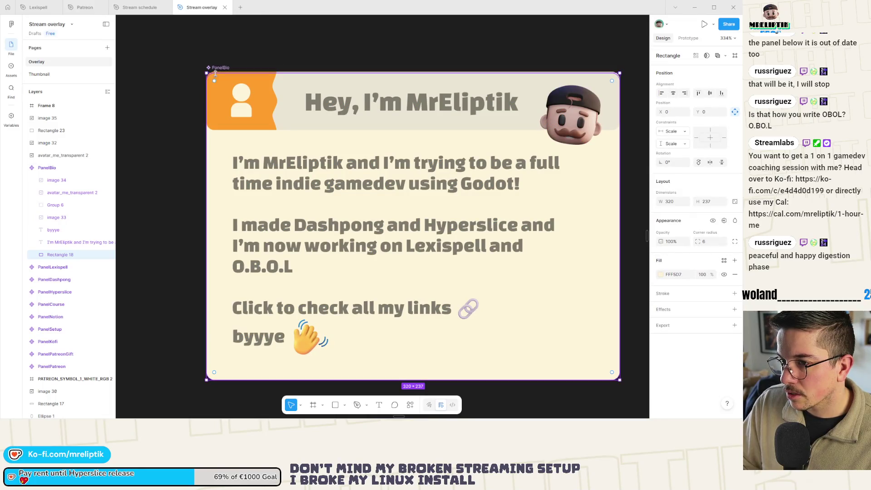
click(253, 58)
click(263, 71)
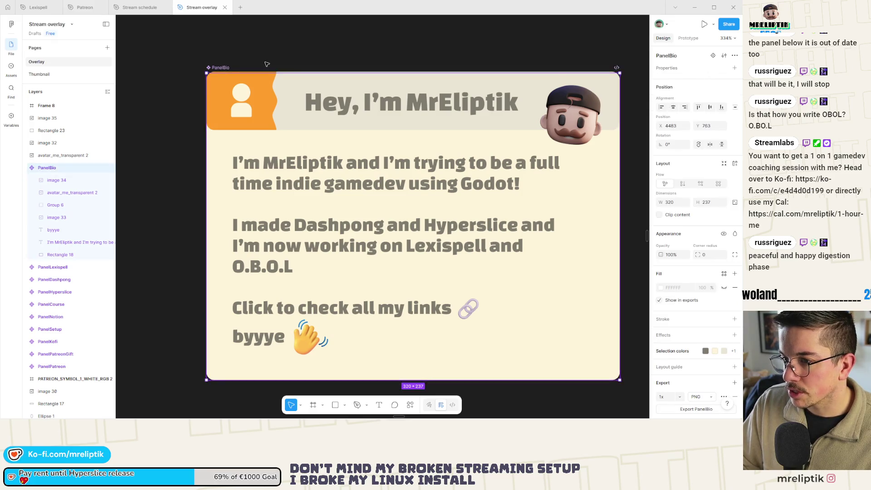
Move the avatar header group to the panel top; try shrinking Group 6, then undo it.
scroll(266, 64, up, 3)
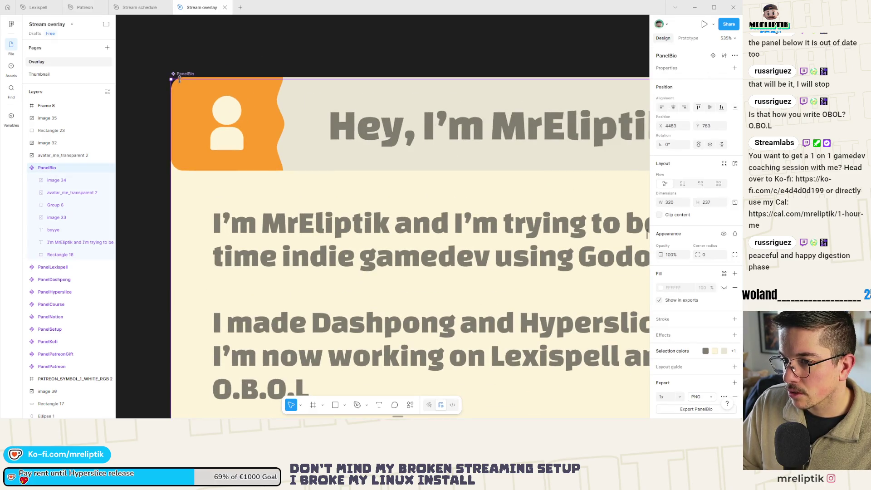
click(186, 128)
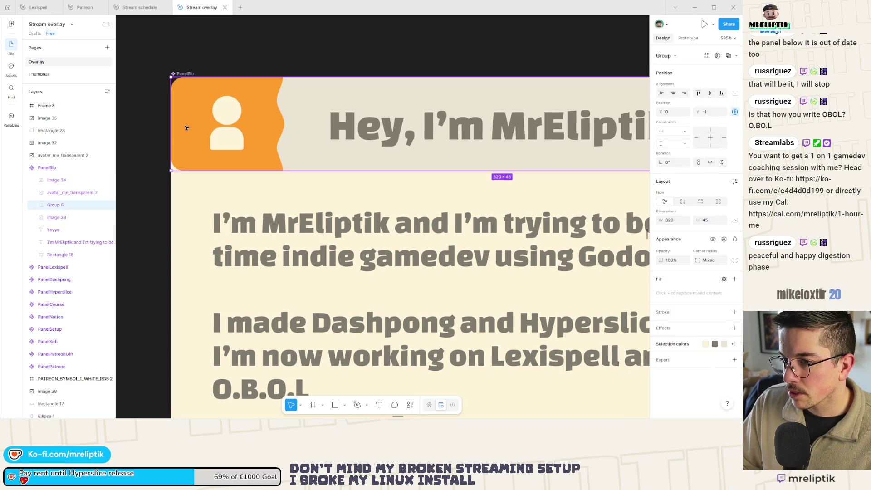
drag(297, 112, 297, 112)
click(193, 74)
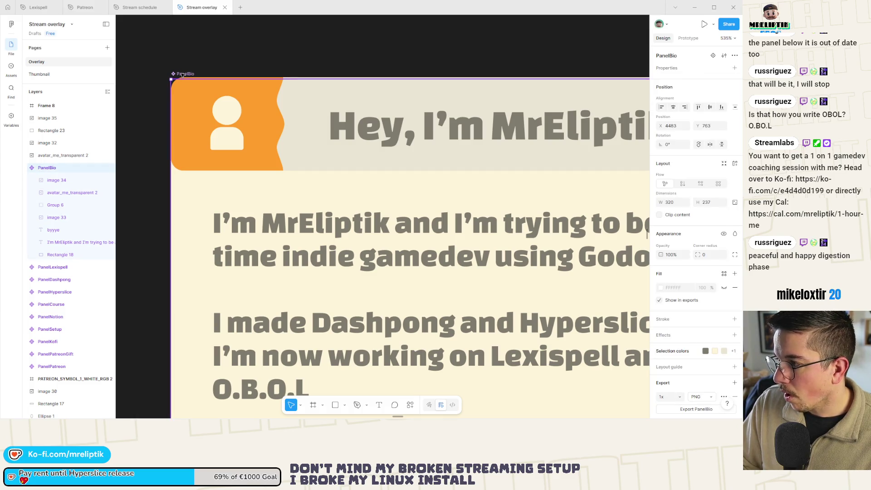
key(Escape)
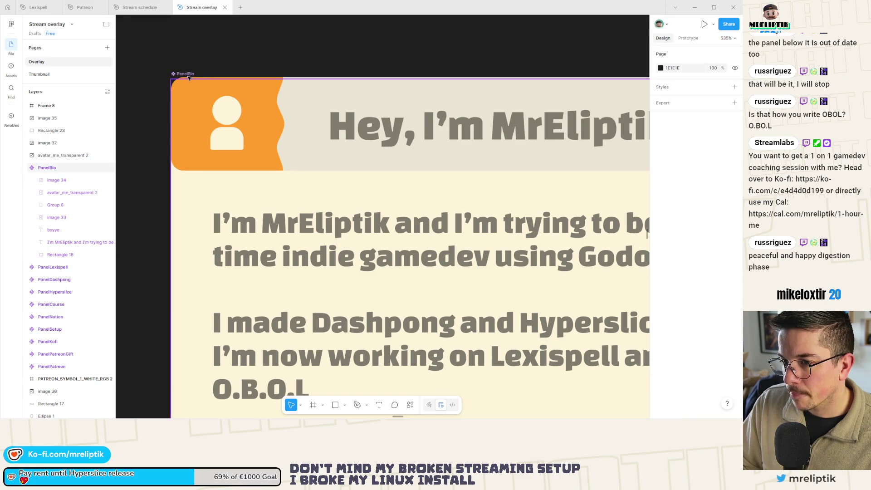
click(65, 181)
click(68, 205)
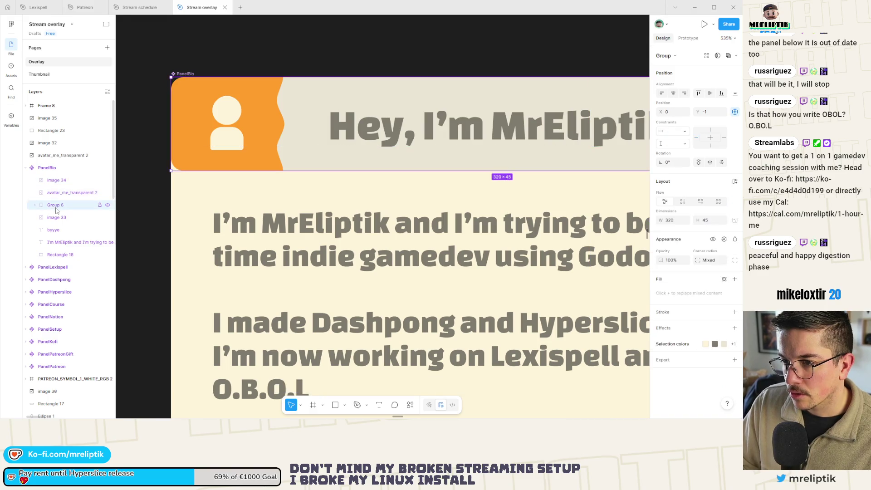
drag(235, 78, 234, 111)
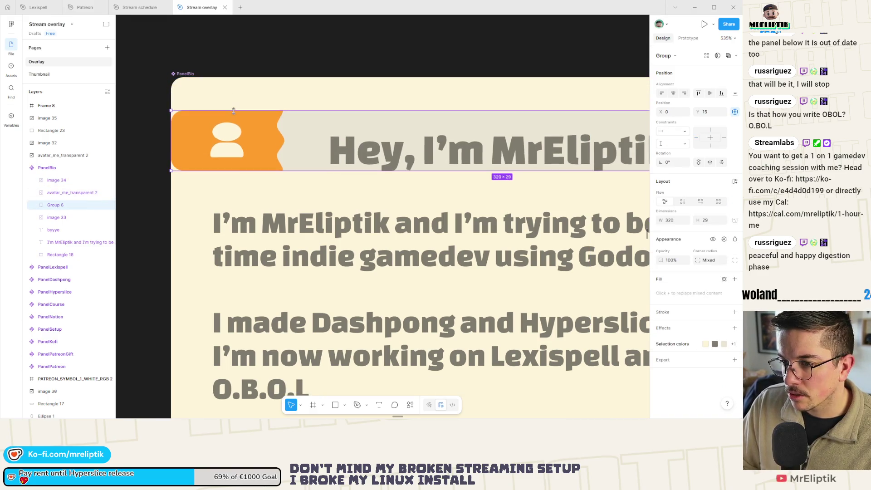
key(ctrl+z)
key(ctrl+z)
key(ctrl+z)
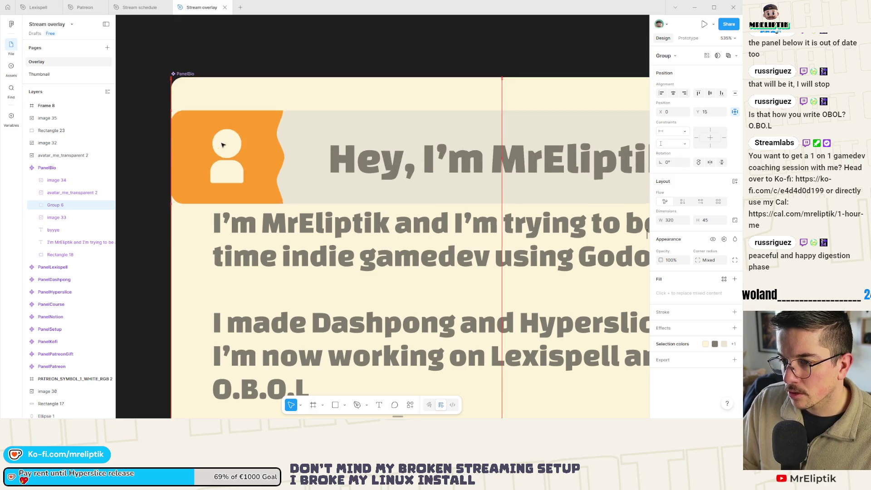
Align Rectangle 18 and the Group 6 header band flush with PanelBio's top edge.
click(216, 87)
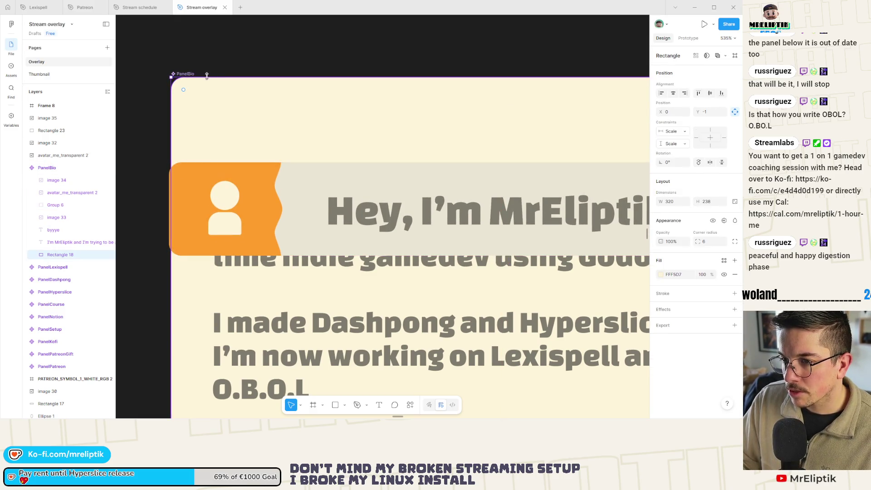
click(190, 75)
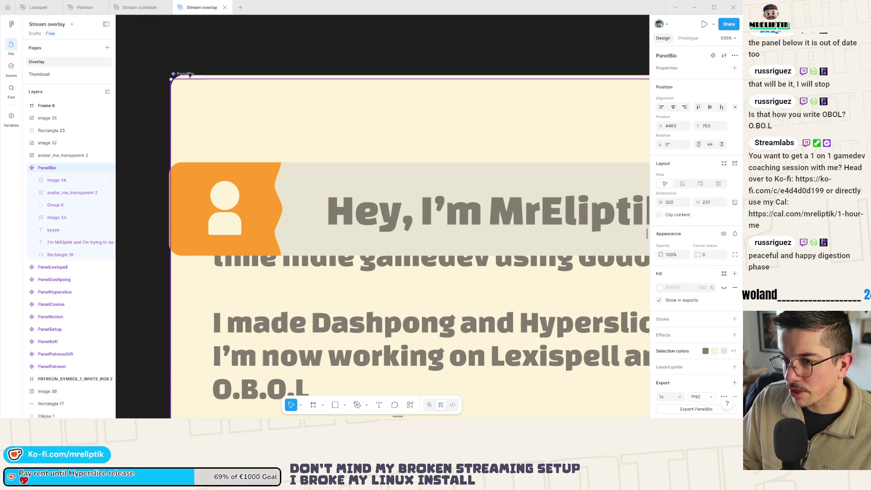
click(190, 79)
mouse_move(195, 79)
mouse_down()
mouse_move(195, 94)
mouse_move(194, 79)
mouse_up()
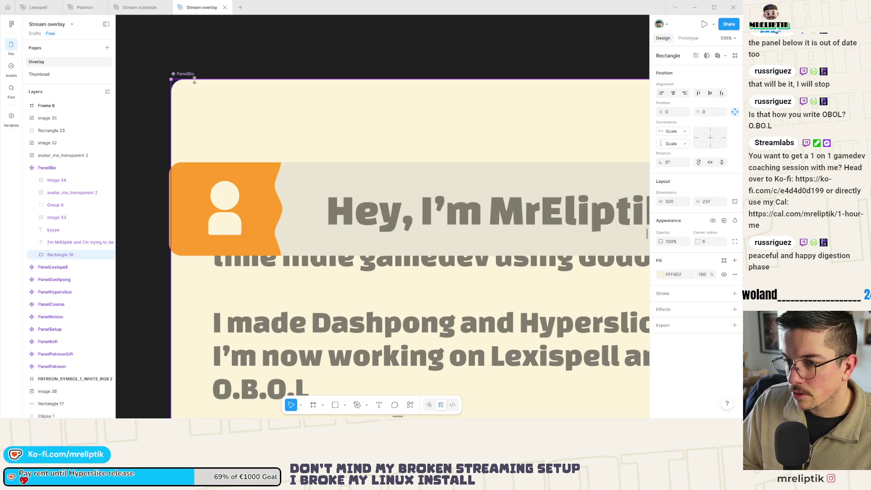
key(Escape)
mouse_move(299, 172)
mouse_down()
mouse_move(302, 187)
mouse_move(304, 103)
mouse_up()
key(Escape)
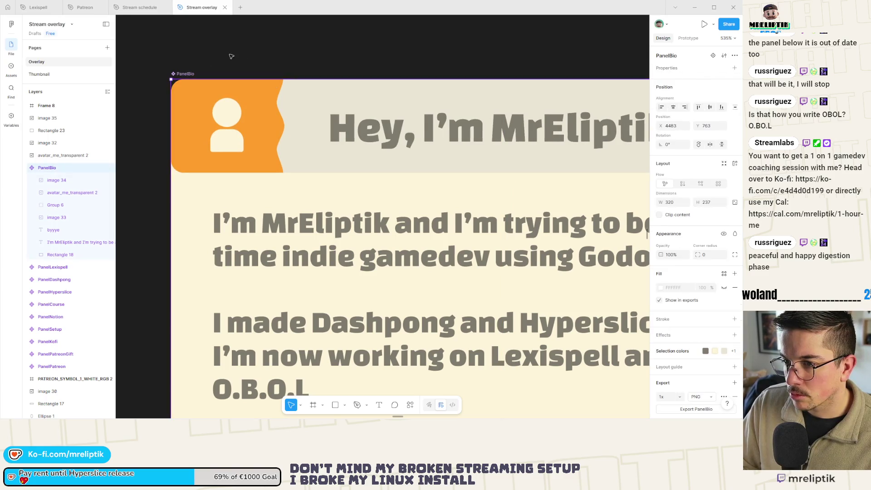
Zoom out to see the whole PanelBio panel with it selected.
scroll(233, 56, down, 5)
key(Escape)
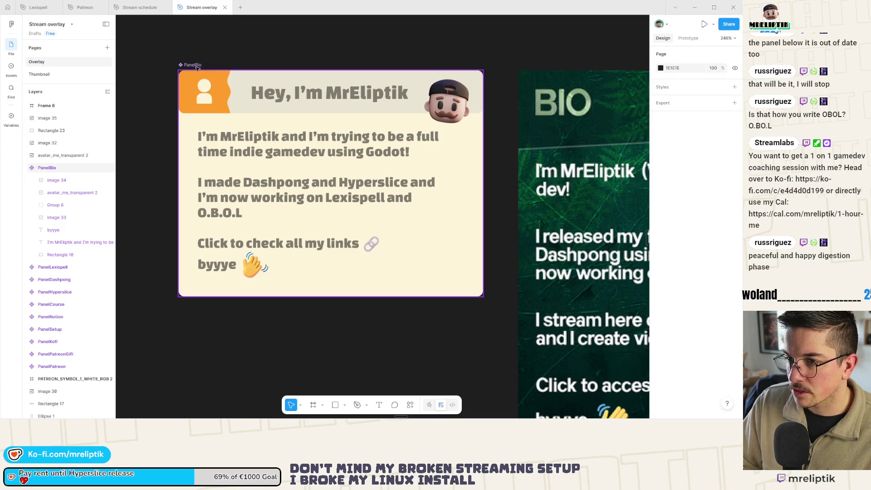
click(197, 68)
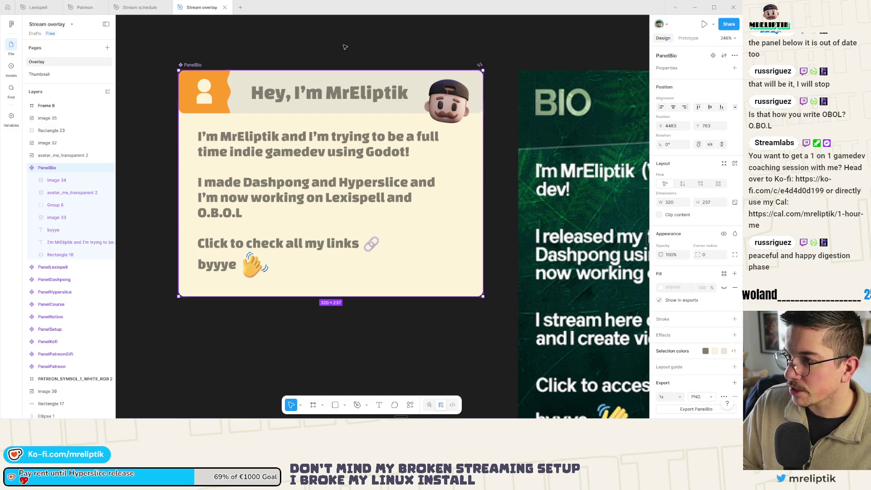
click(695, 13)
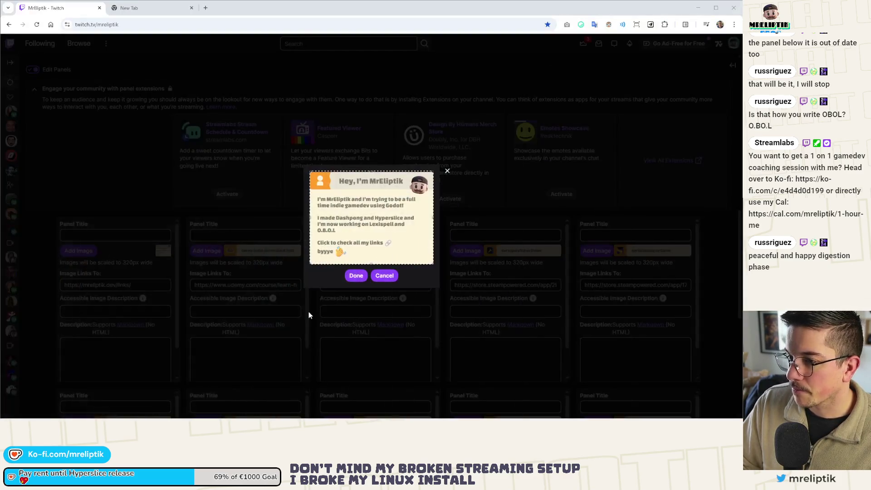
Cancel the crop dialog, re-drop the panel image, cancel again, and return to Figma's PanelBio.
click(385, 277)
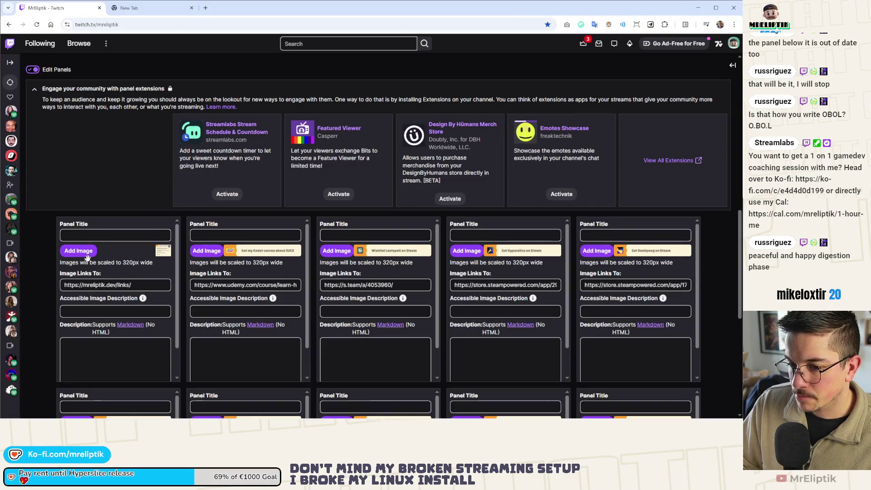
click(84, 251)
drag(569, 205, 372, 227)
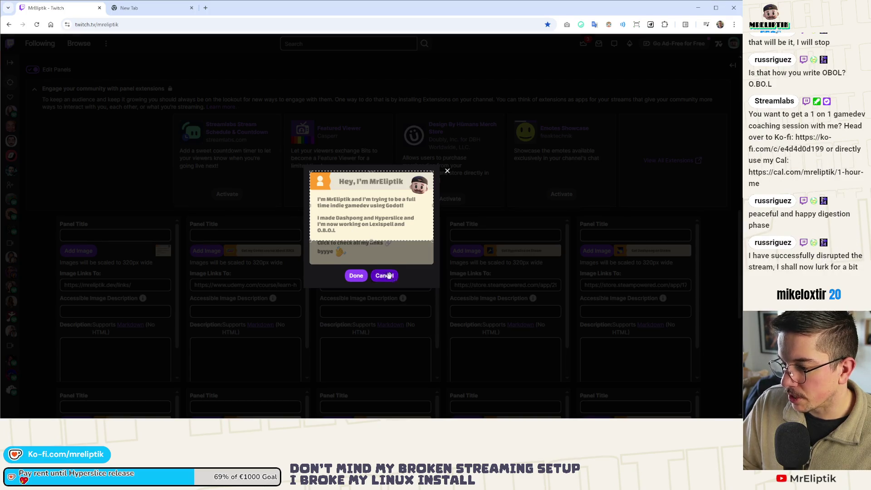
click(384, 276)
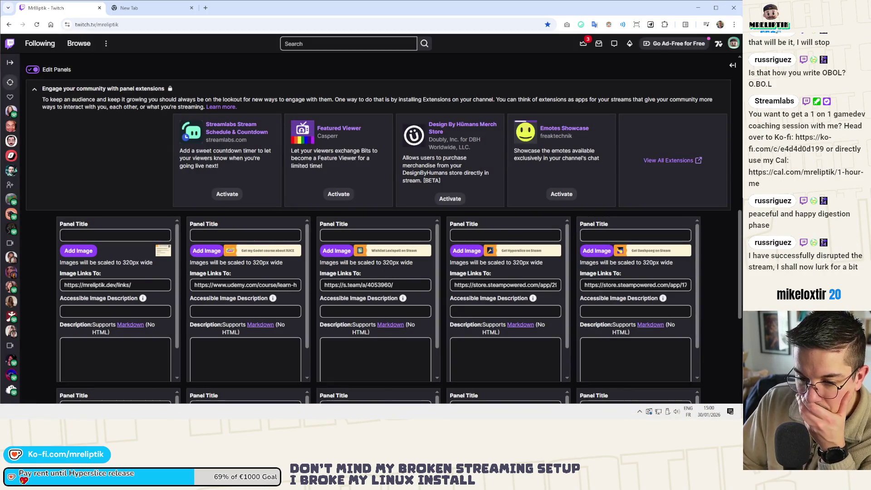
key(alt+Tab)
click(198, 65)
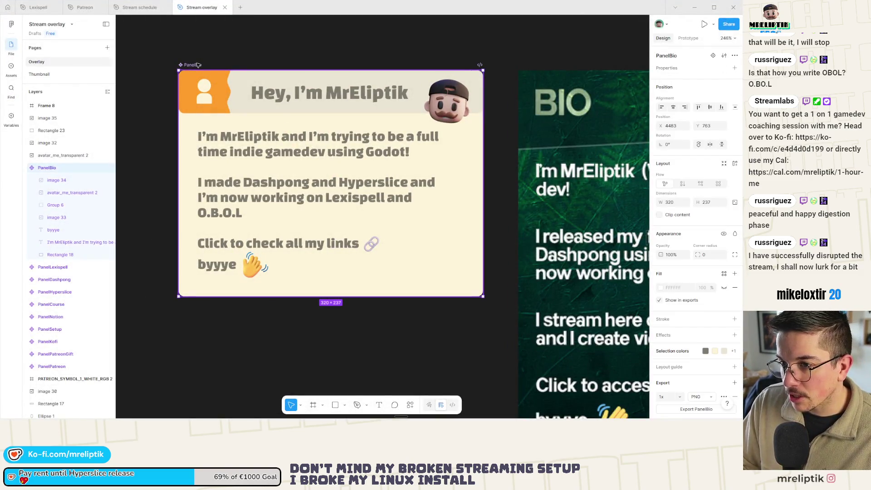
click(672, 389)
scroll(677, 387, down, 2)
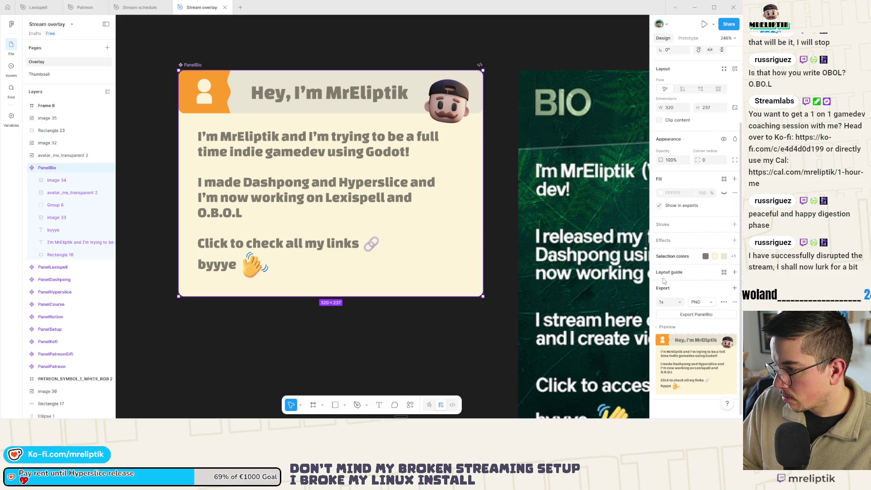
key(Escape)
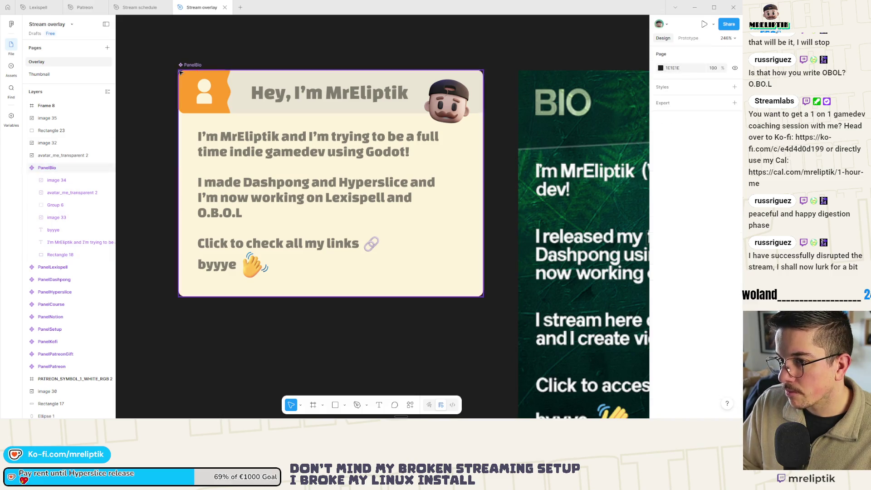
scroll(180, 73, up, 5)
click(192, 81)
scroll(191, 91, down, 5)
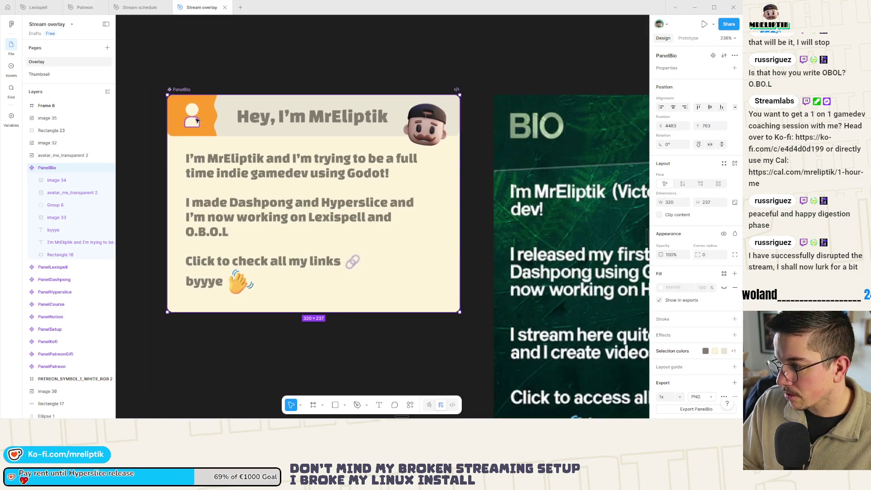
scroll(681, 337, down, 3)
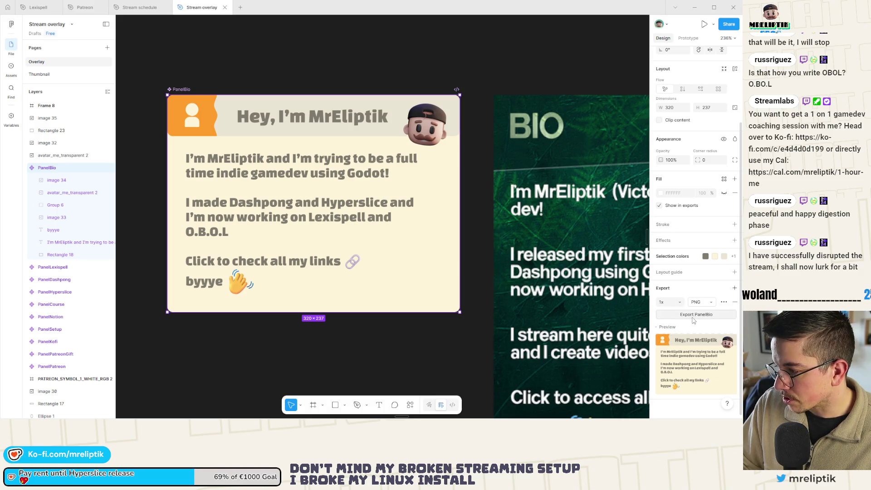
click(725, 303)
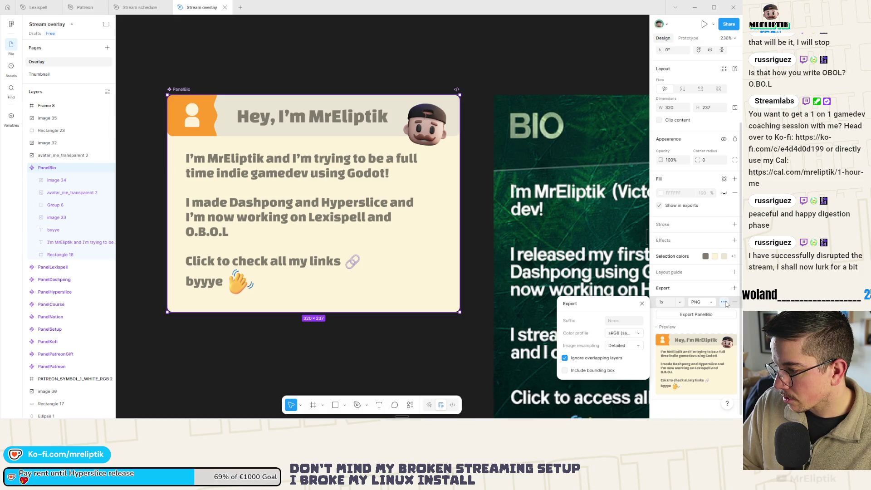
click(725, 302)
click(195, 73)
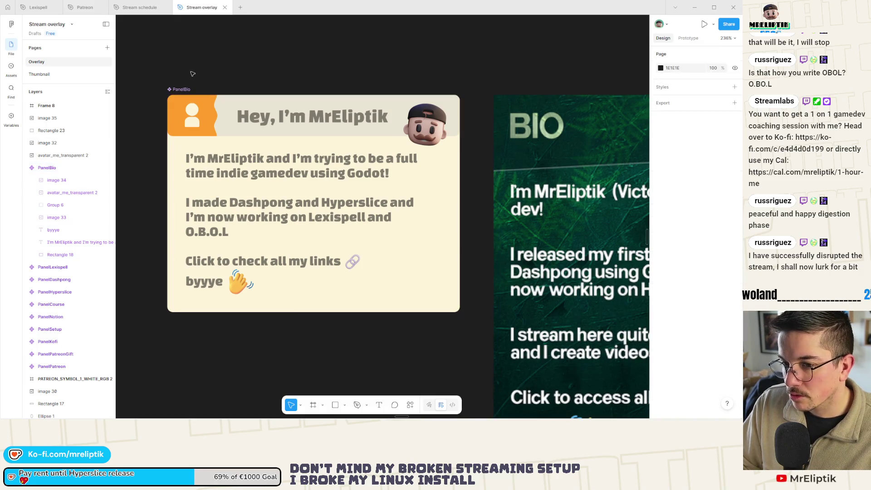
click(172, 88)
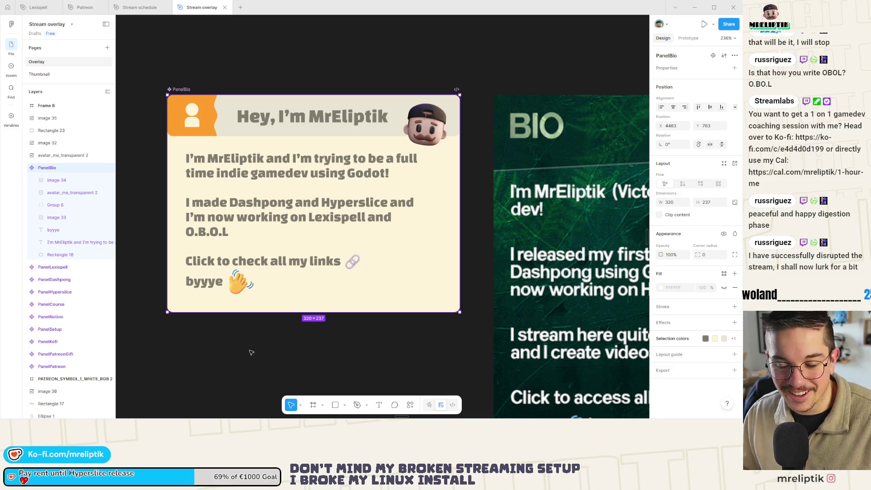
click(226, 70)
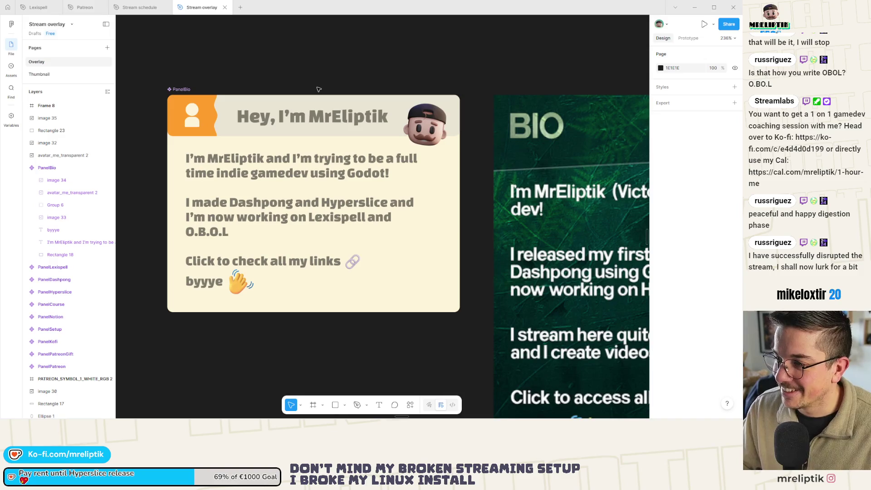
scroll(182, 97, up, 10)
scroll(333, 105, down, 3)
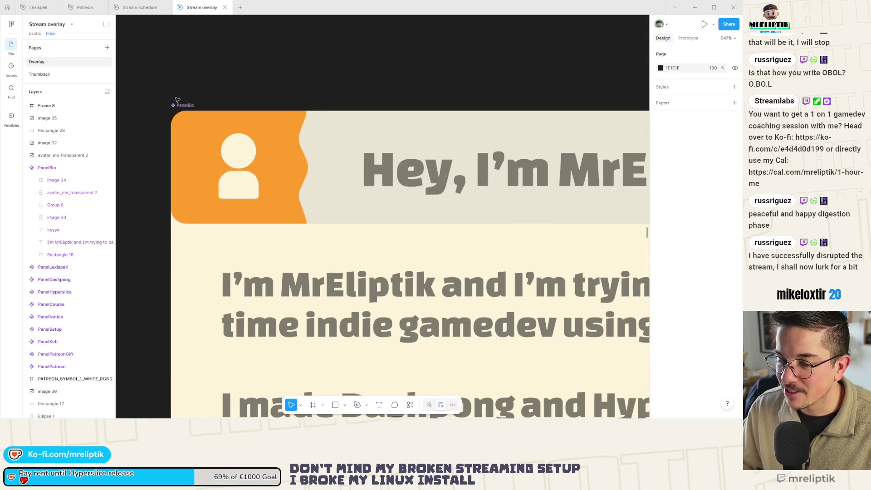
Review PanelBio's layers: Frame 8, image 34, image 33 and the main bio text.
click(183, 105)
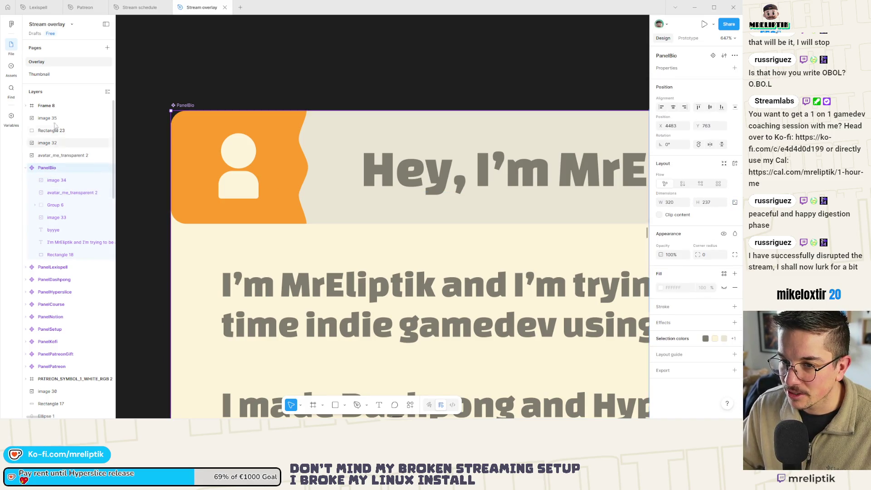
click(56, 106)
click(47, 167)
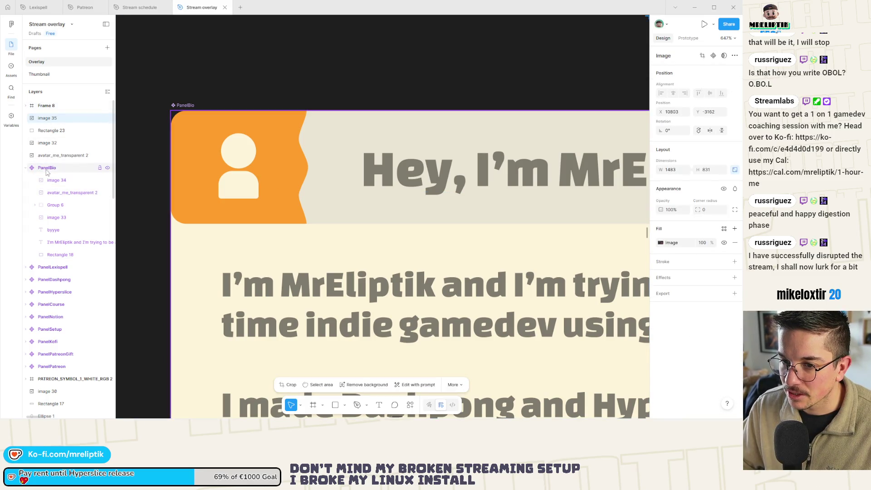
click(47, 181)
click(47, 181)
click(54, 206)
click(56, 218)
click(58, 240)
click(47, 169)
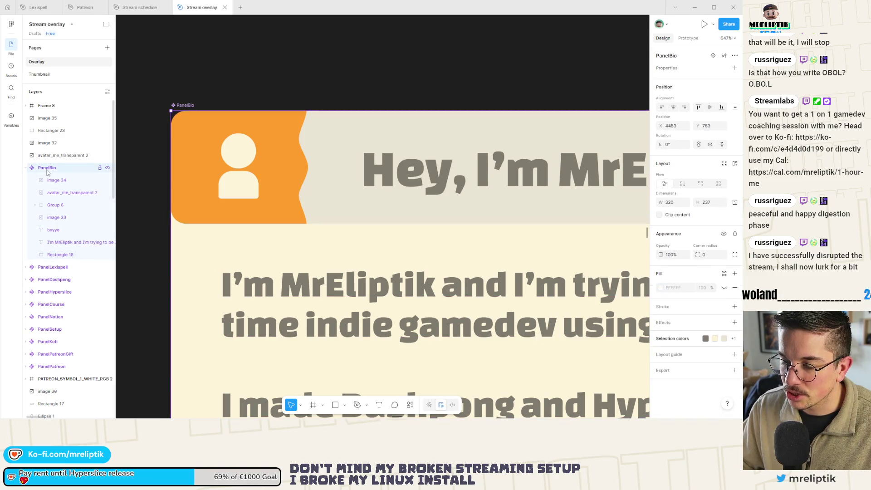
Export PanelBio as a 1x PNG and close the exported image preview.
key(shift+2)
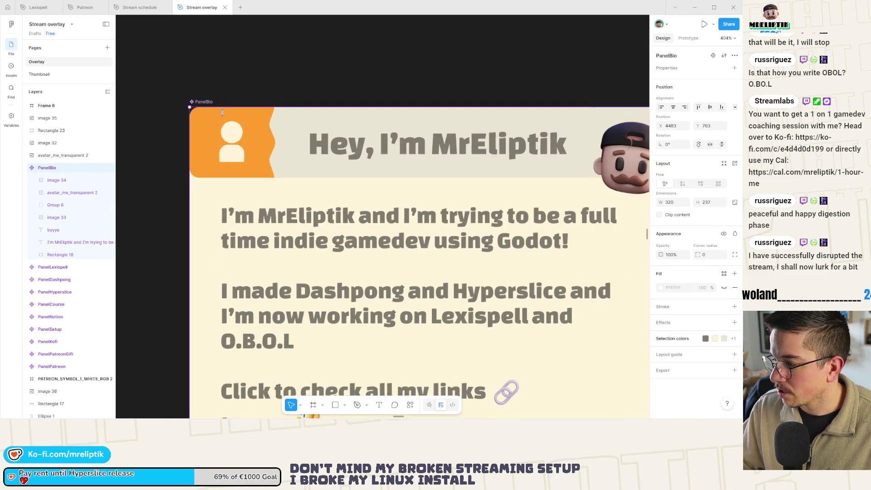
click(663, 370)
scroll(698, 394, down, 3)
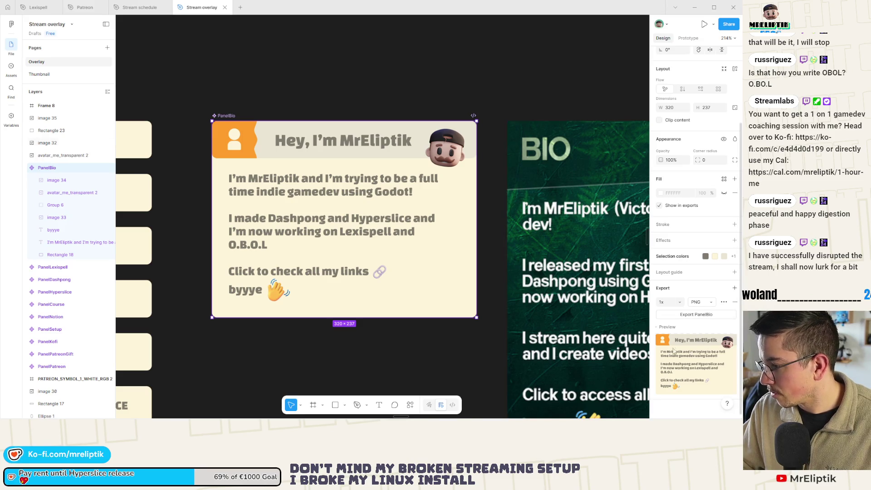
click(688, 316)
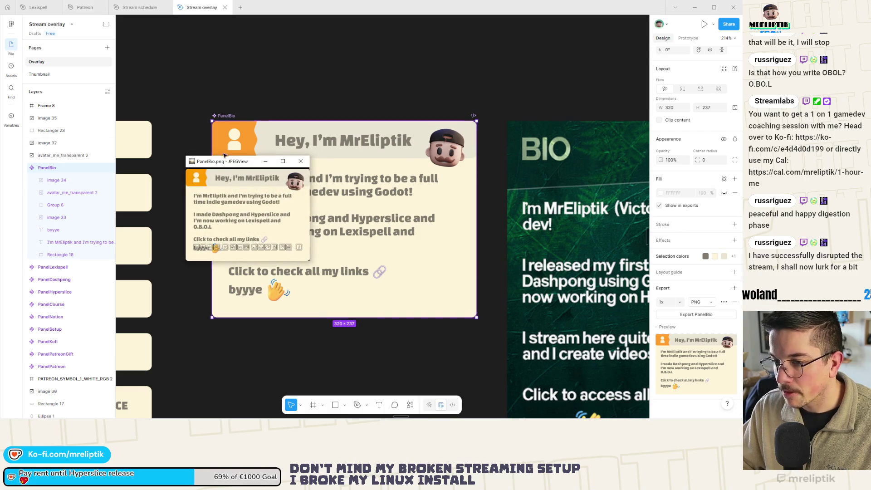
click(301, 161)
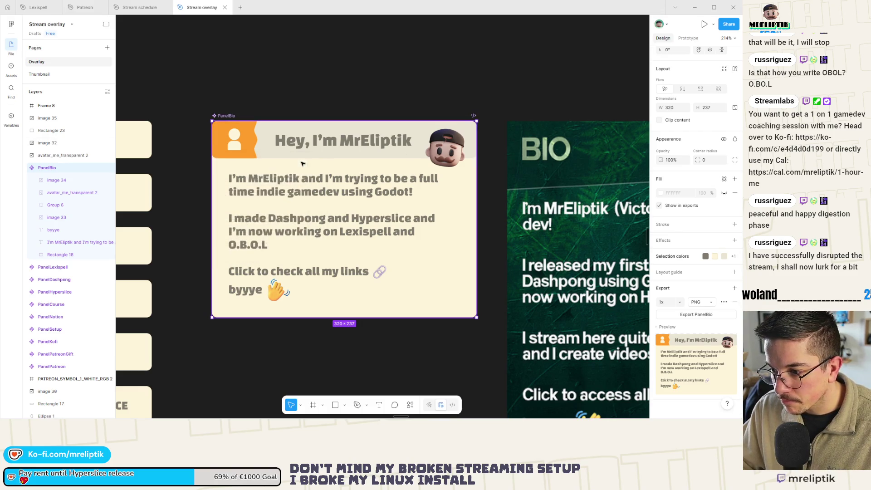
click(695, 8)
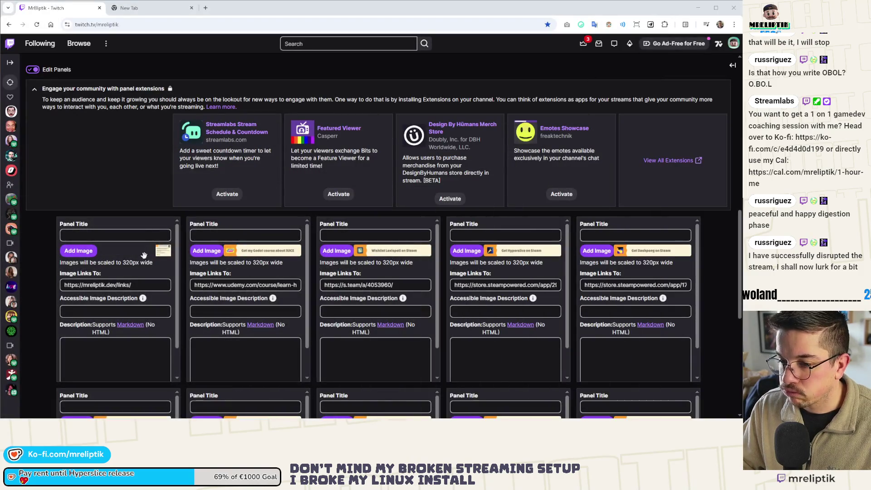
Upload PanelBio.png to the first Twitch panel, crop to the full image, and reset zoom to 100%.
click(79, 251)
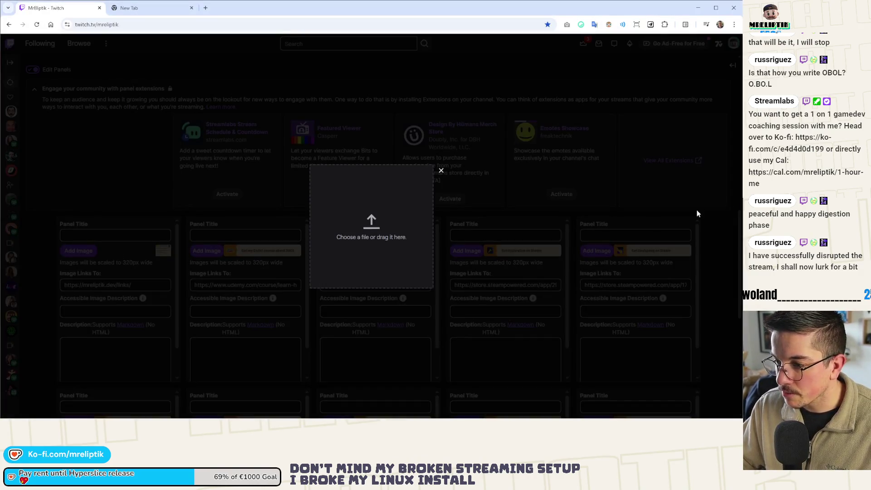
drag(372, 1, 372, 222)
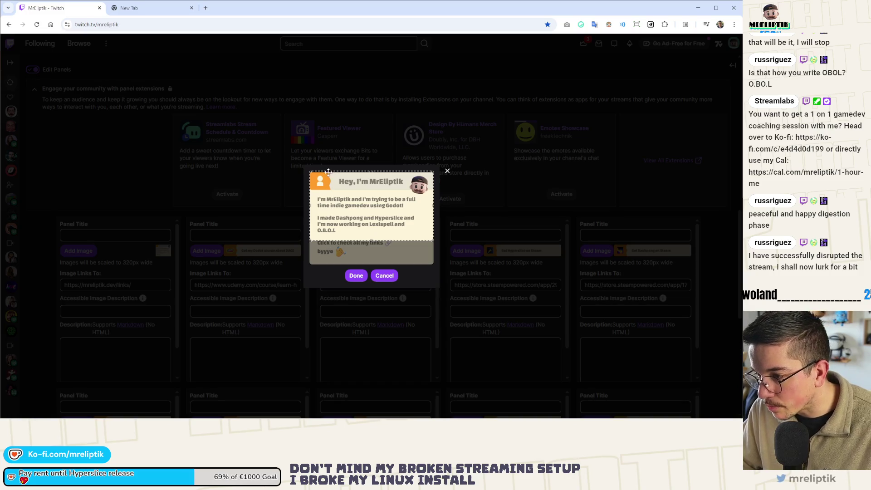
drag(369, 170, 369, 171)
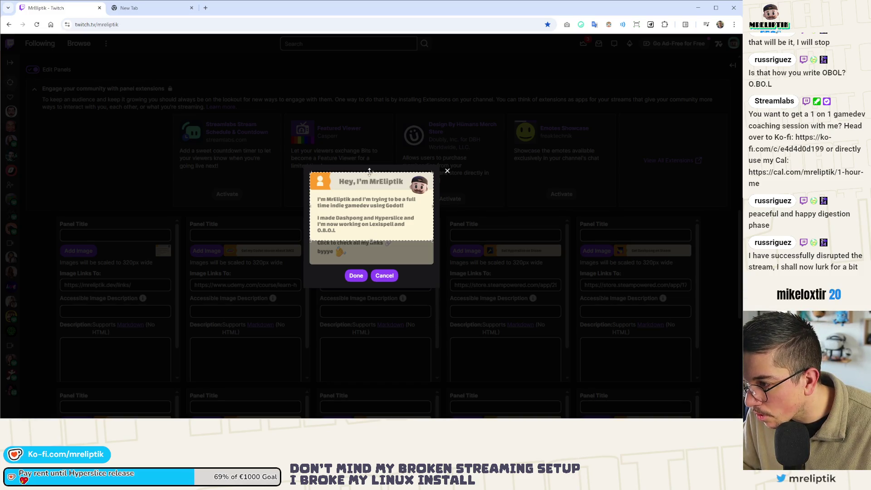
scroll(369, 171, up, 7)
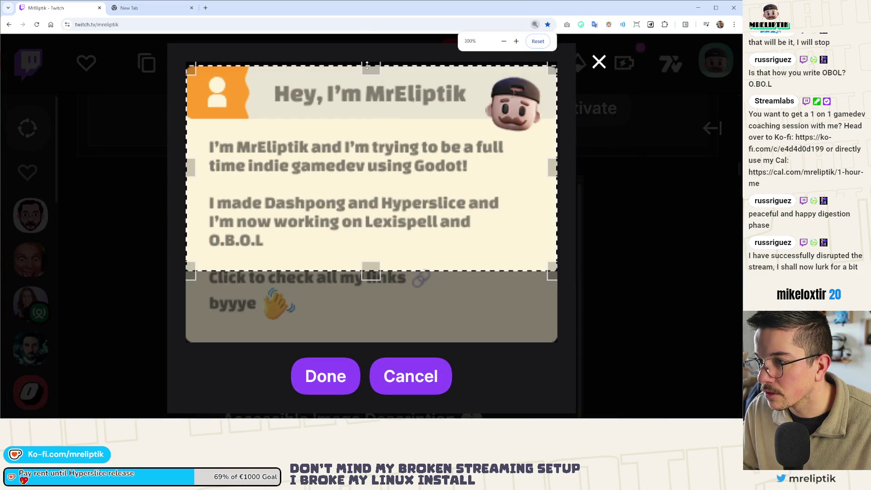
drag(367, 65, 370, 67)
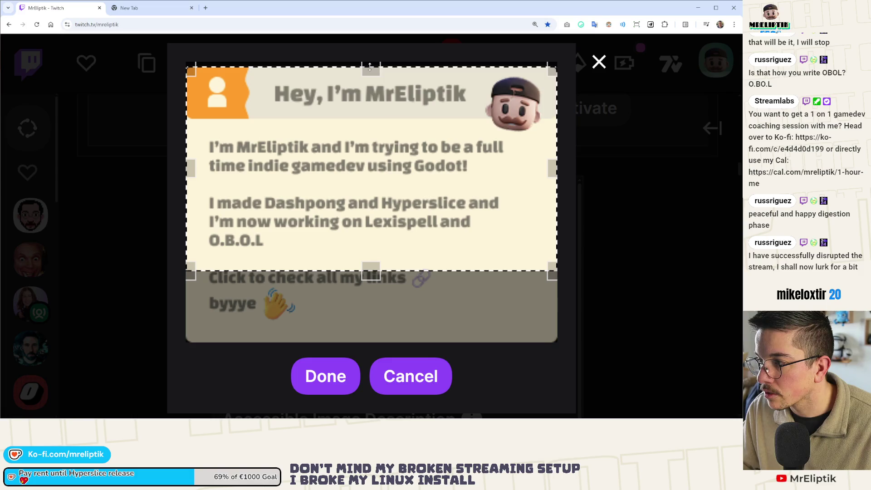
drag(369, 69, 370, 68)
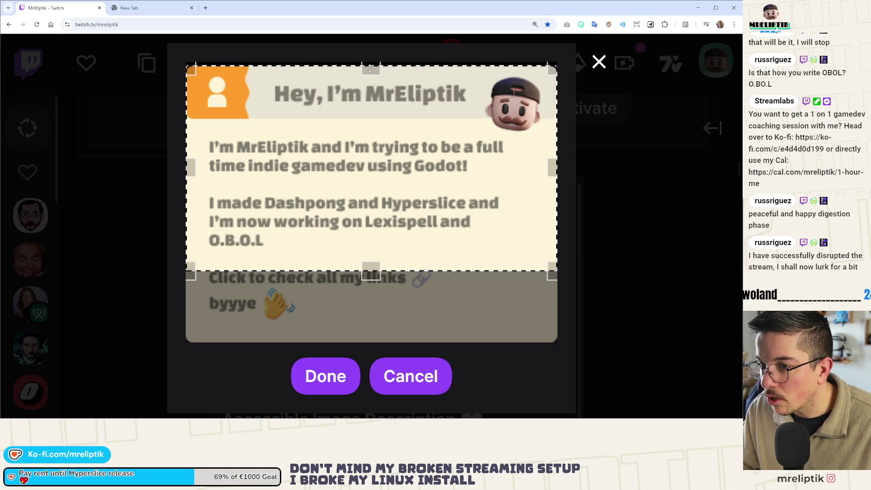
drag(369, 284, 370, 343)
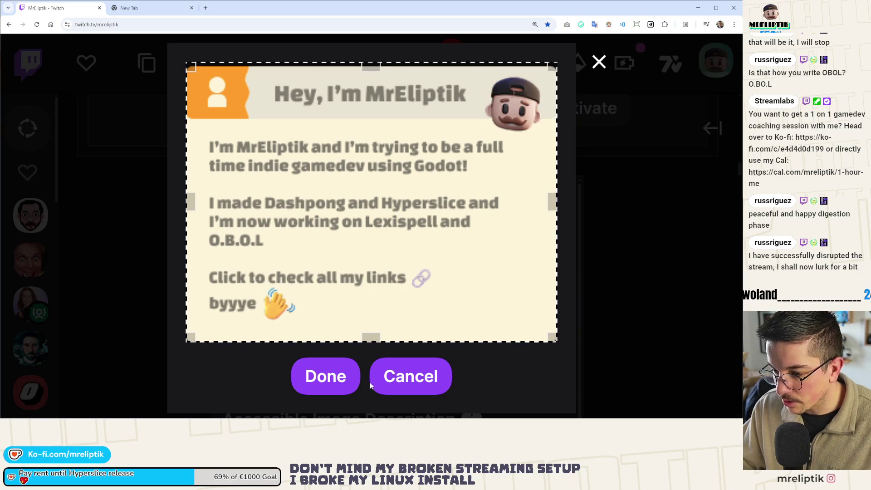
click(326, 377)
key(ctrl+minus)
key(ctrl+minus)
key(ctrl+minus)
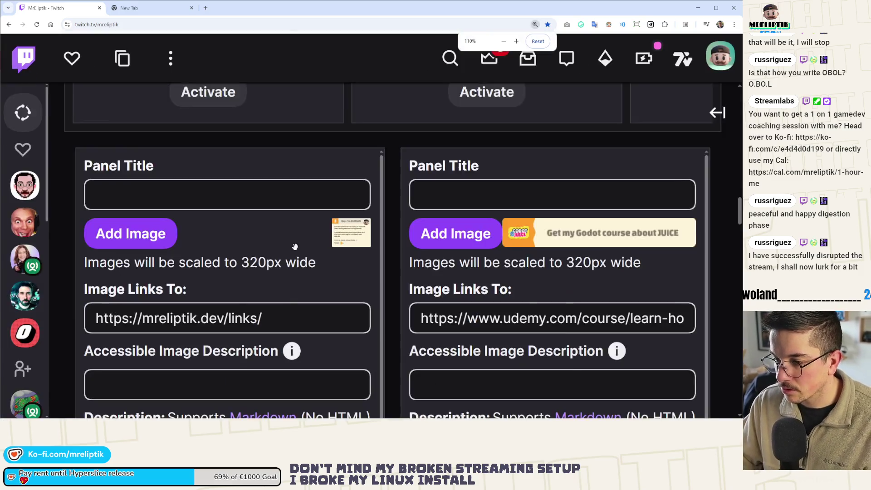
key(ctrl+plus)
key(ctrl+plus)
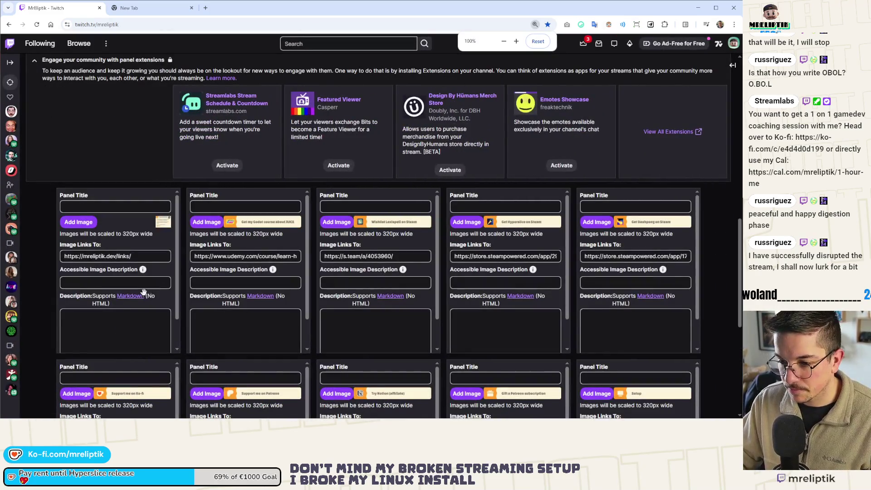
Scroll through the panels and turn off Edit Panels to view the live panels.
scroll(153, 305, down, 4)
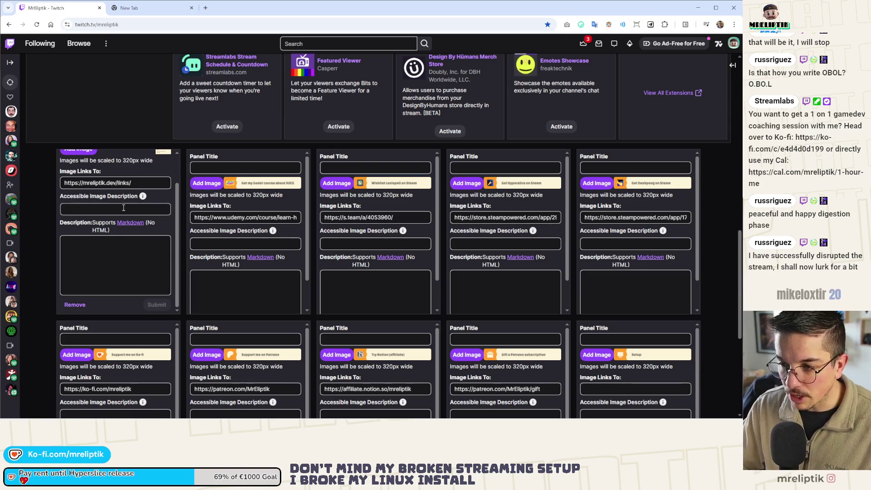
scroll(138, 230, up, 1)
scroll(268, 283, down, 2)
scroll(268, 284, up, 1)
scroll(268, 283, down, 4)
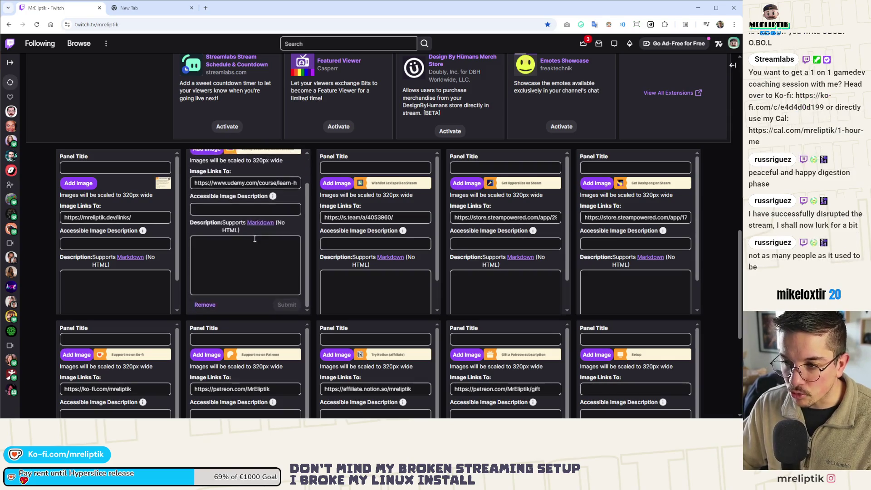
scroll(254, 254, up, 3)
scroll(250, 263, down, 2)
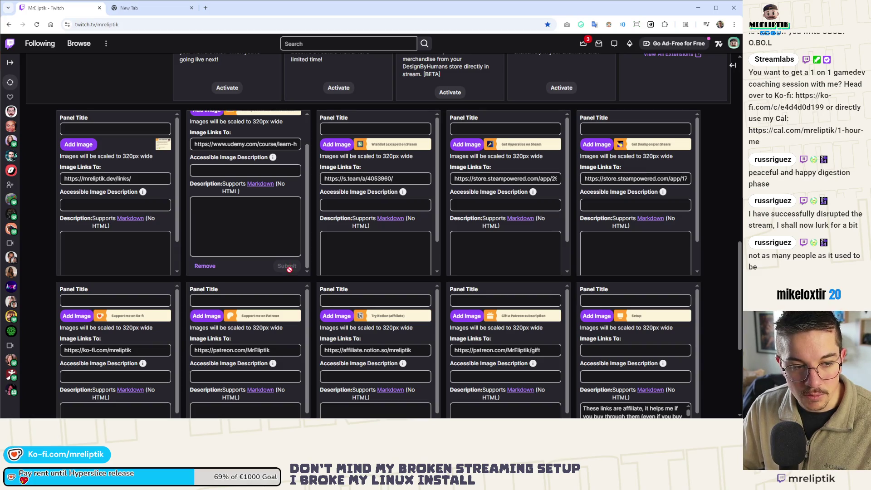
scroll(268, 250, up, 2)
scroll(151, 279, up, 5)
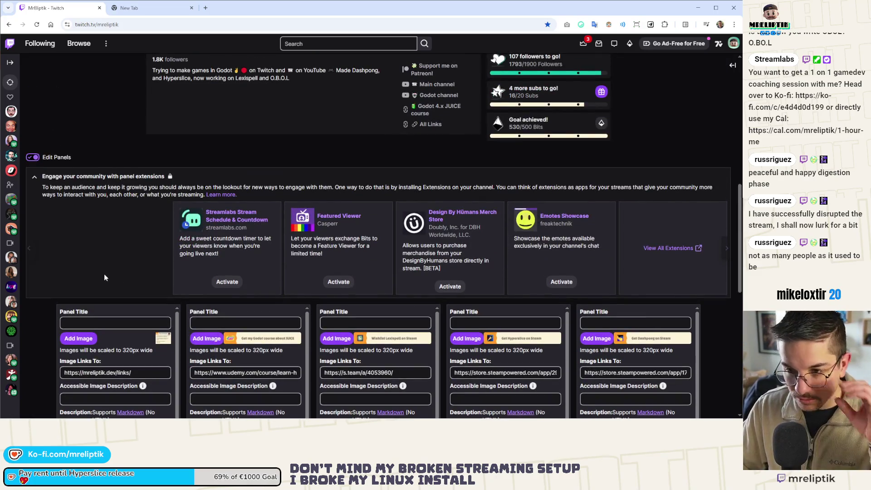
click(38, 157)
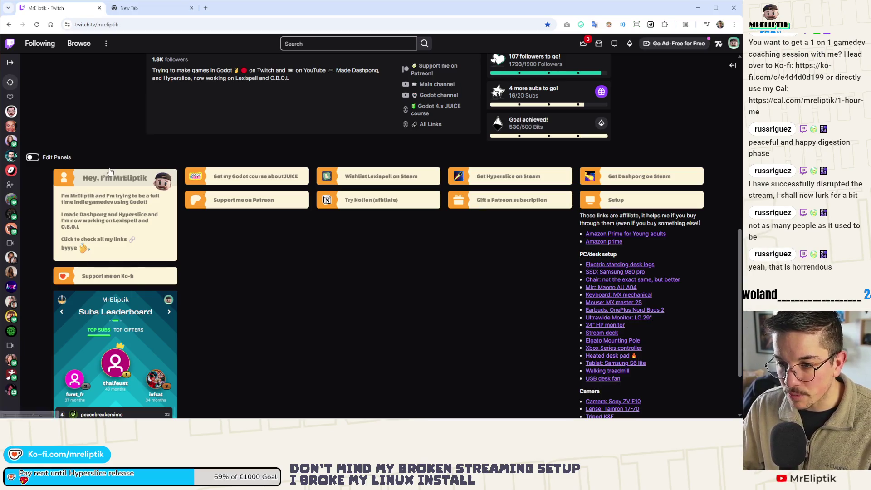
Open the bio panel's link, return to the channel page, and restore 100% page zoom.
click(110, 169)
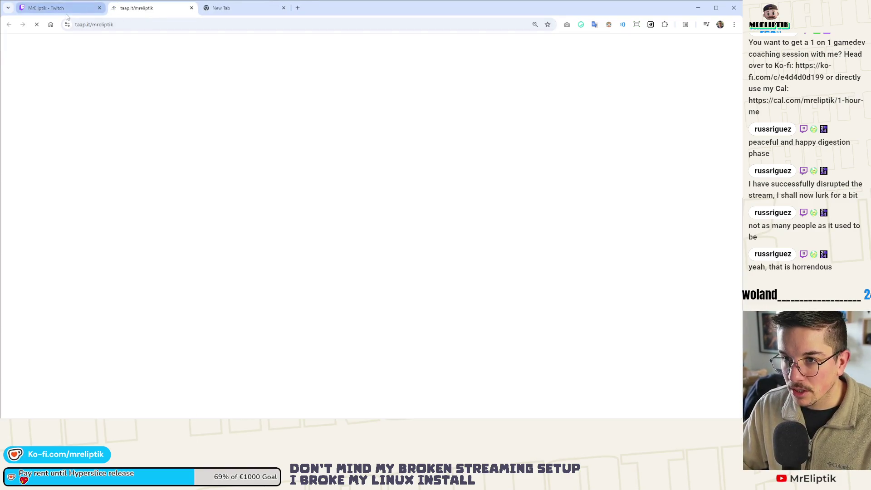
click(63, 8)
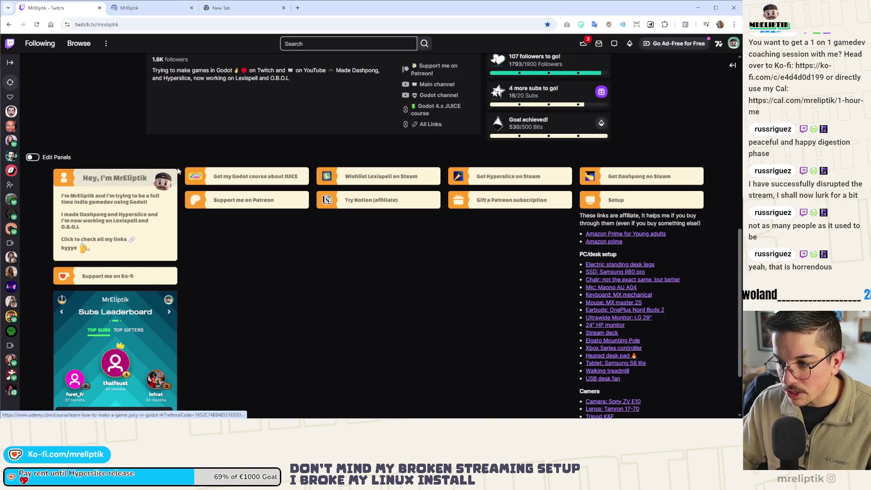
key(ctrl+plus)
key(ctrl+plus)
key(ctrl+plus)
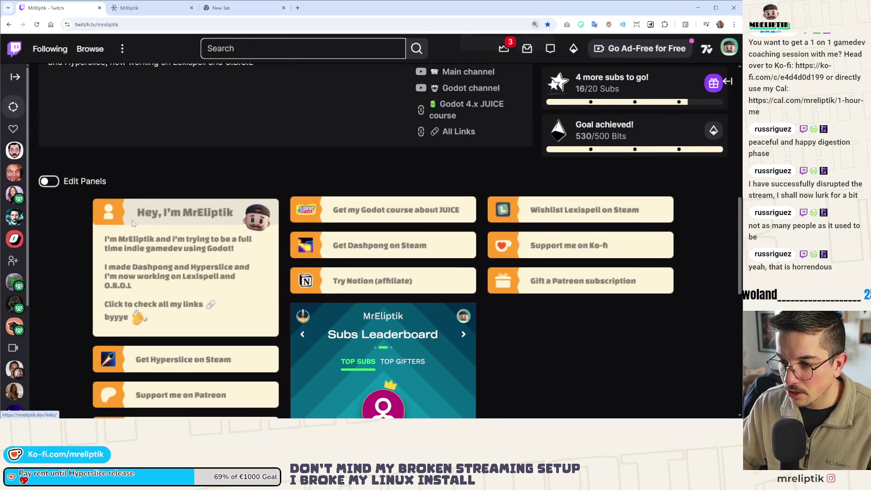
key(ctrl+minus)
key(ctrl+minus)
key(ctrl+minus)
key(ctrl+plus)
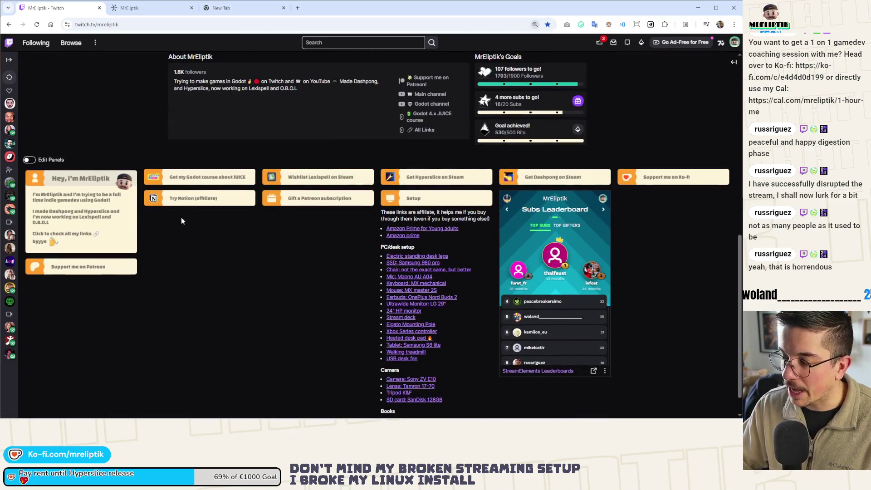
key(ctrl+plus)
Re-verify the bio panel's link, then close the browser windows and image viewer.
click(108, 172)
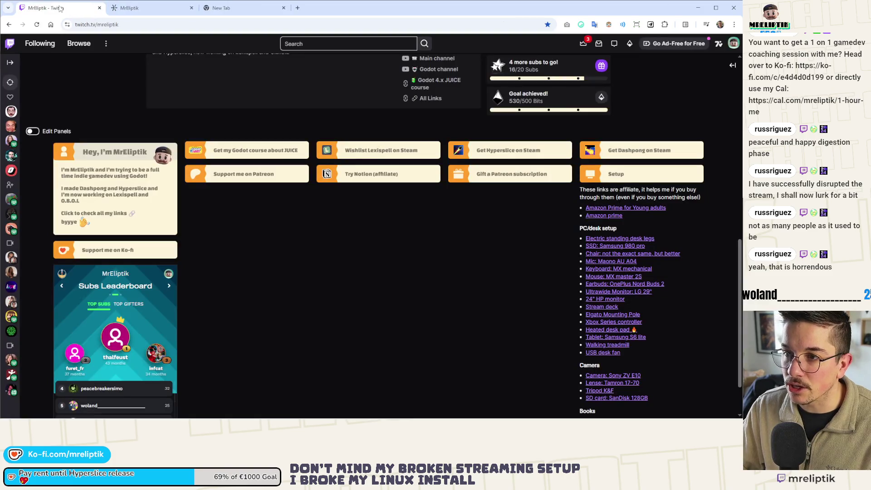
click(59, 8)
click(60, 9)
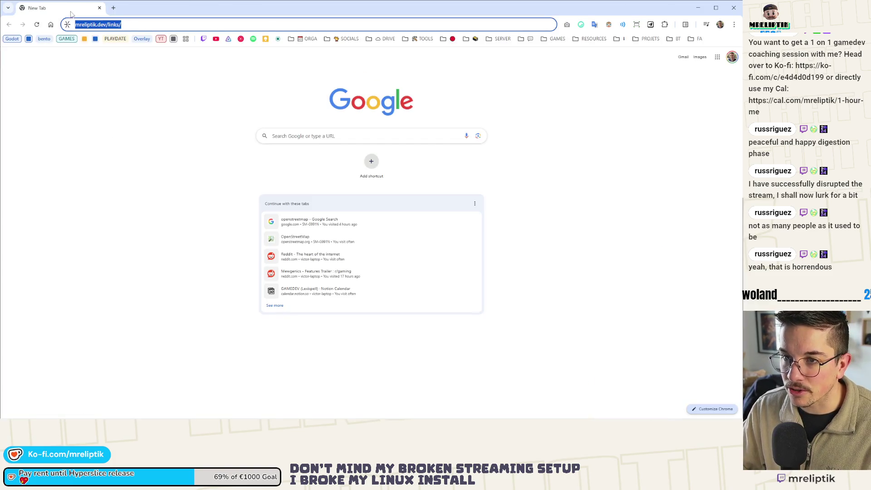
click(71, 9)
click(302, 162)
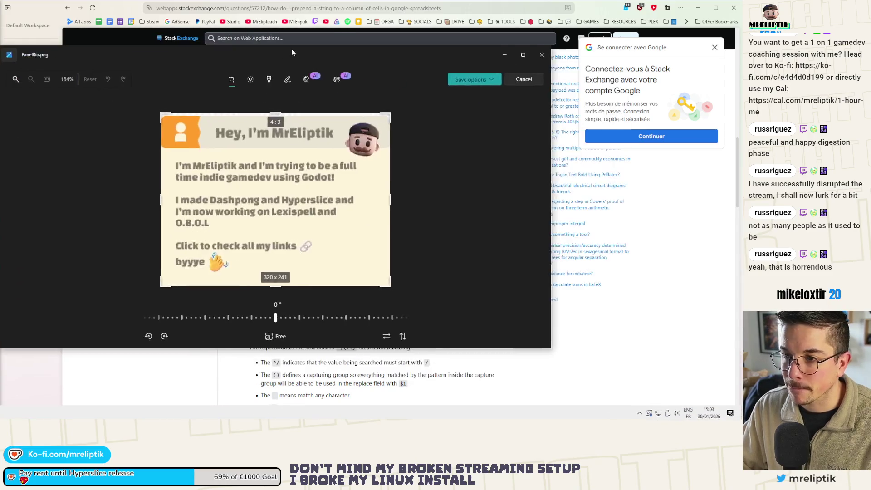
Crop a thin strip off PanelBio.png's top to 320 x 237, save it, and close Photos.
drag(280, 114, 280, 132)
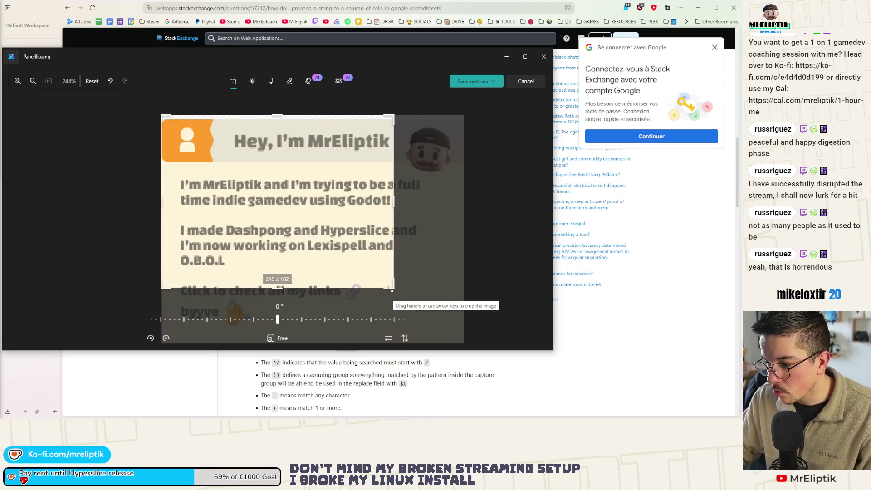
key(ctrl+z)
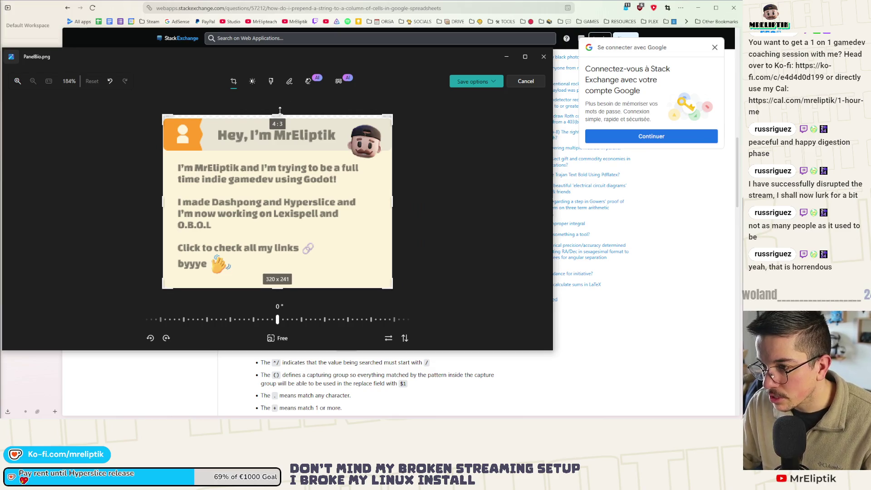
drag(280, 112, 279, 116)
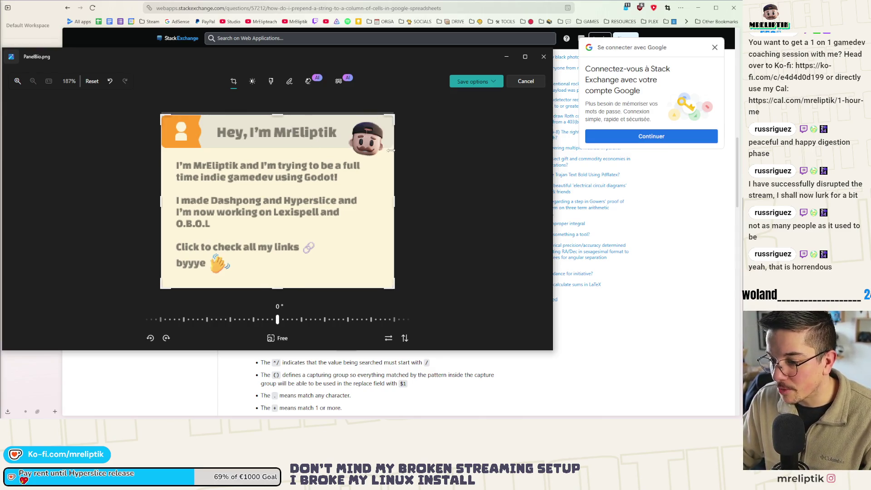
click(475, 81)
click(455, 116)
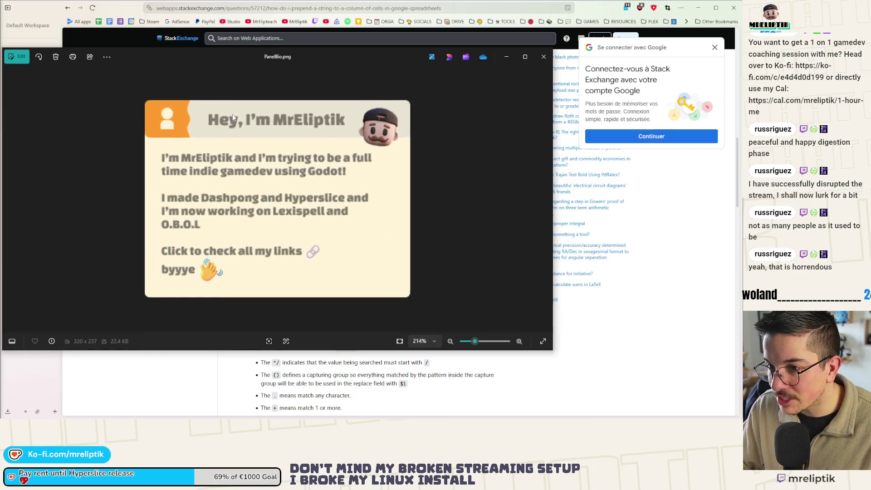
click(544, 57)
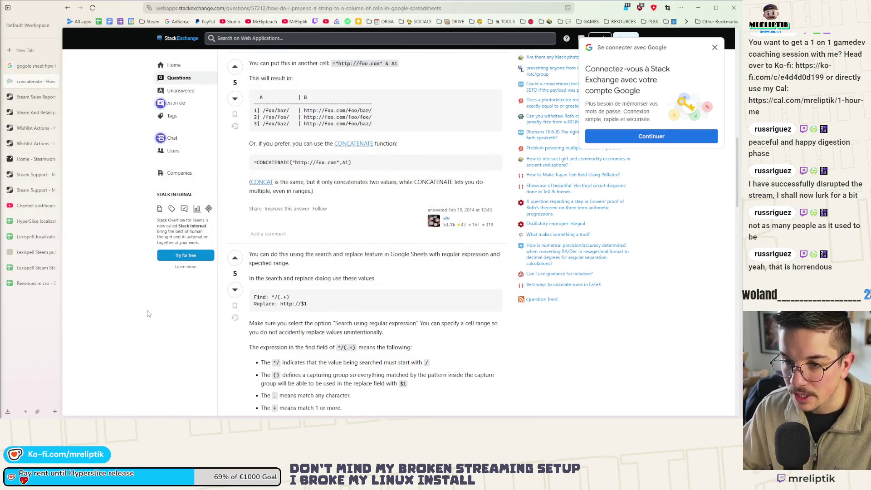
Select A291:A327 (ALLITERATION to VALUABLE) in the Lexispell_localization sheet.
click(34, 237)
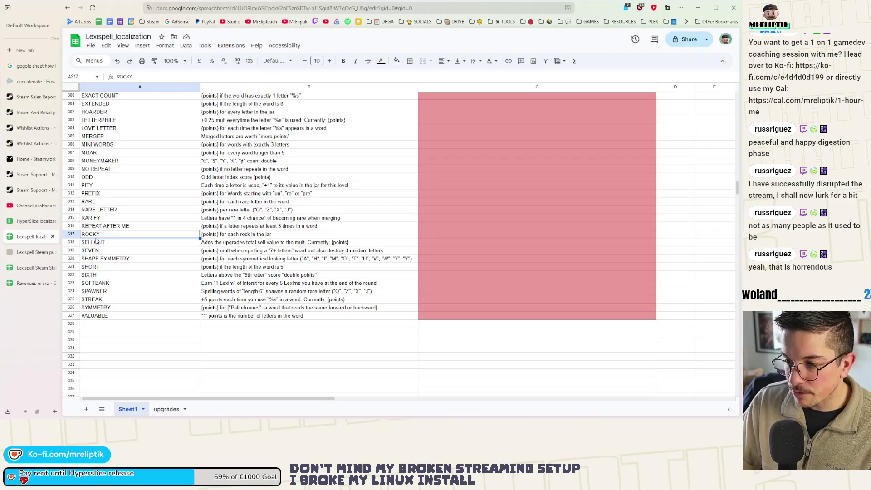
scroll(138, 184, up, 5)
scroll(99, 145, down, 3)
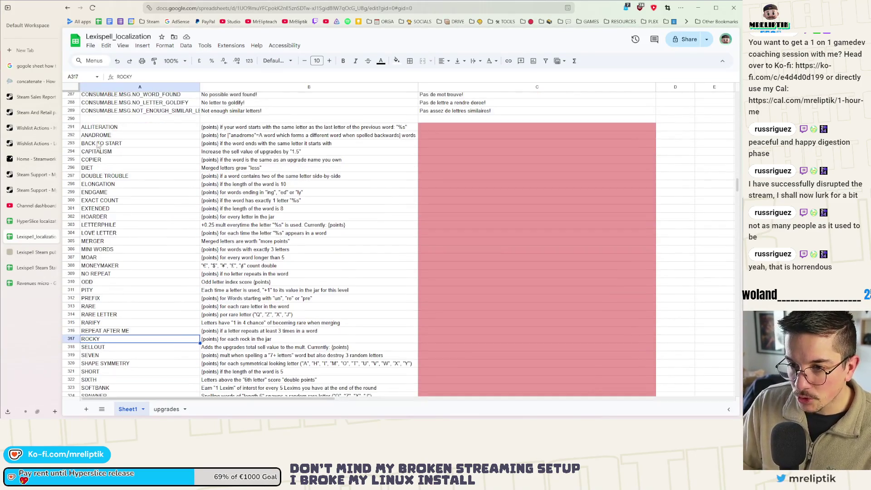
click(89, 130)
scroll(90, 129, down, 1)
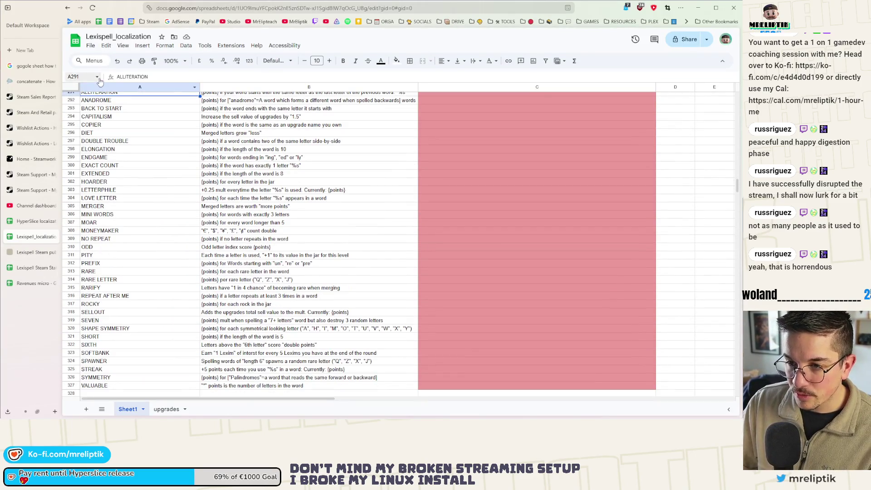
shift+click(104, 386)
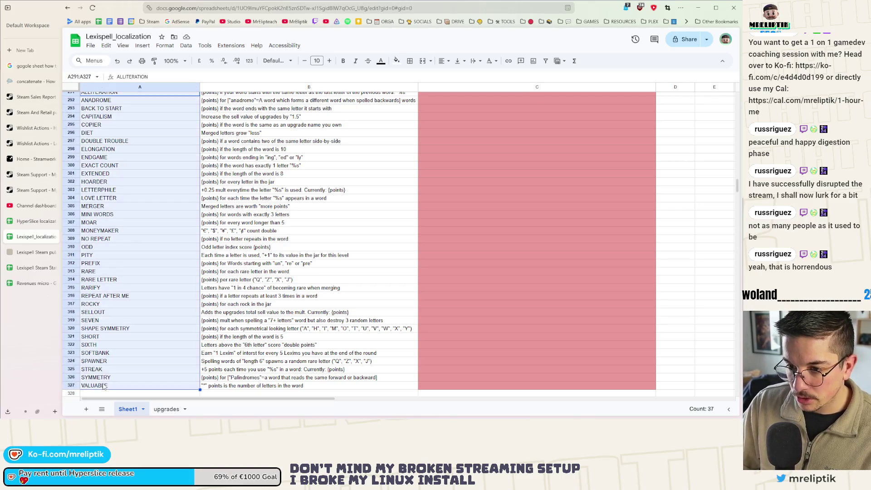
scroll(234, 148, up, 1)
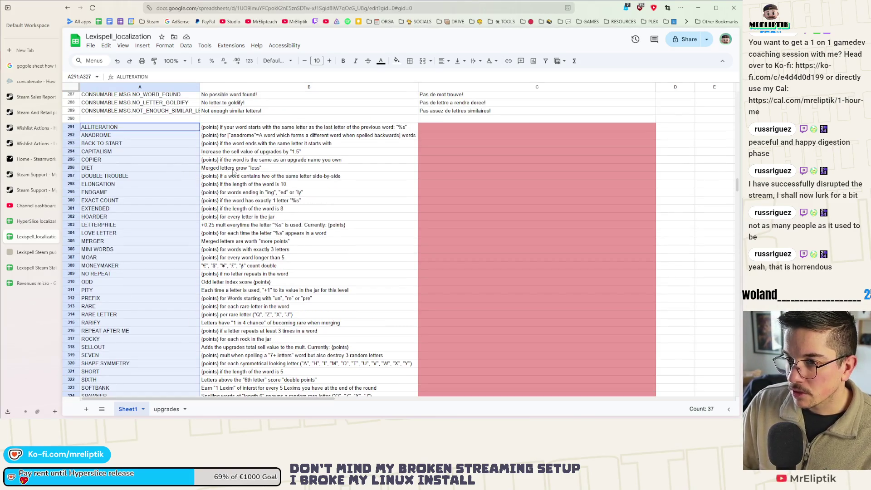
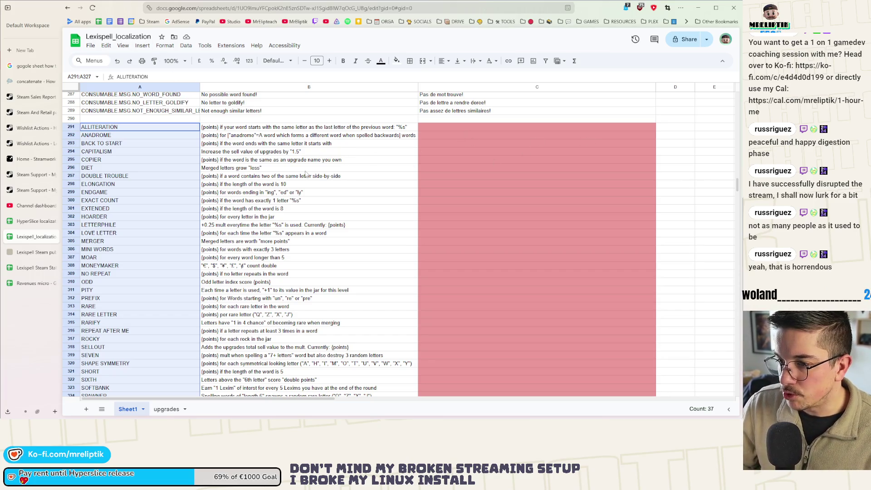
Try an UPGRADE. helper prefix in D291, then delete it and reselect ALLITERATION.
click(671, 126)
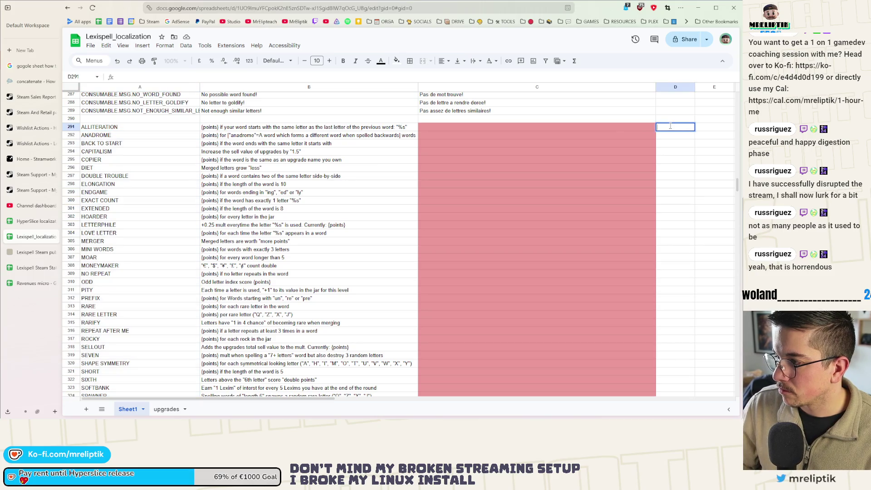
text(UPGRADE.)
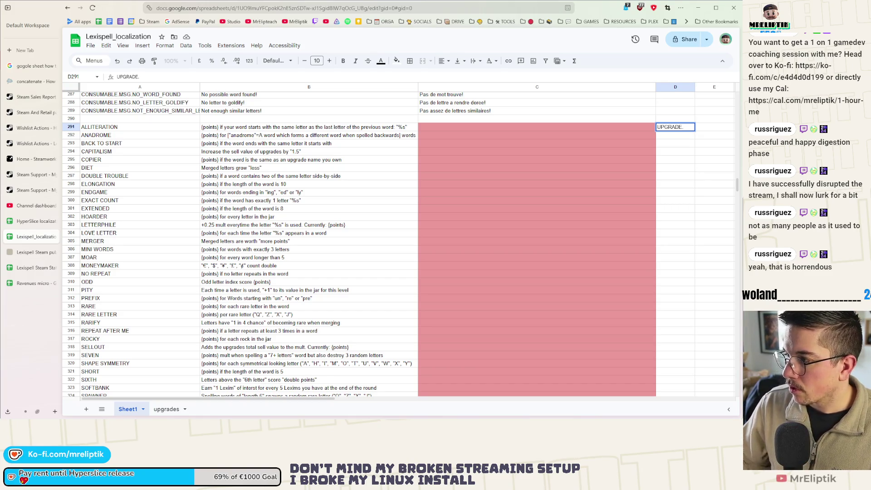
click(681, 144)
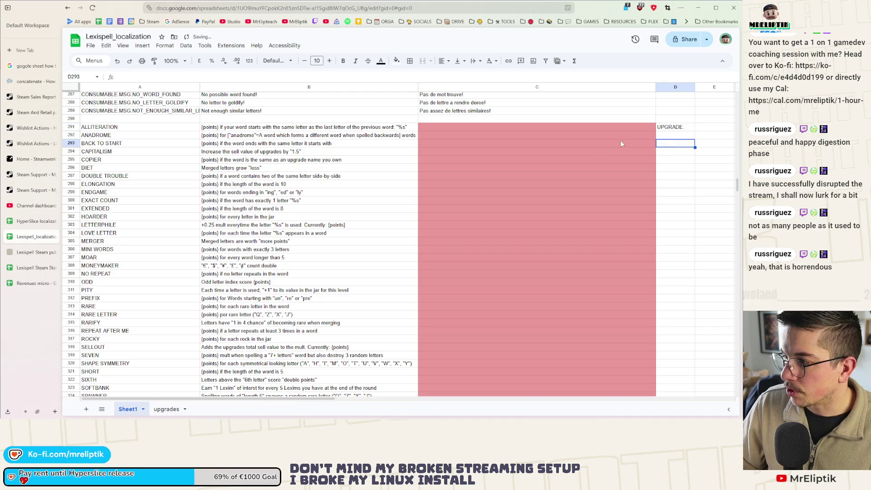
click(127, 129)
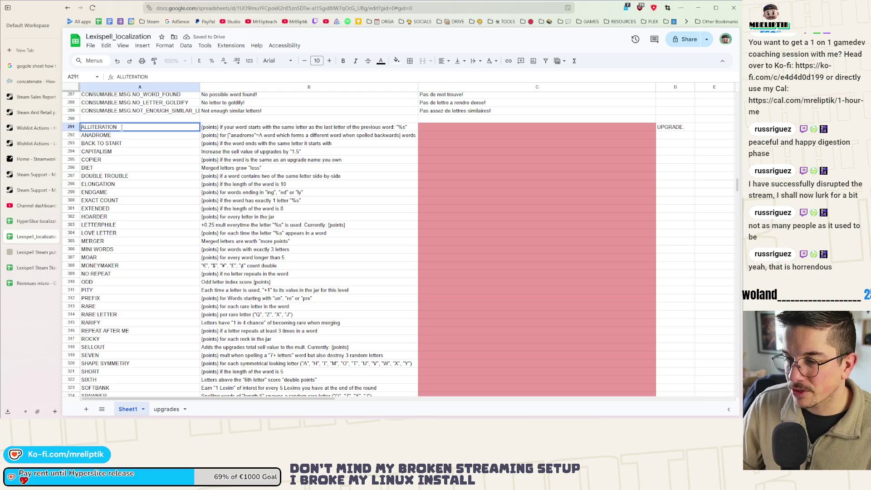
click(126, 144)
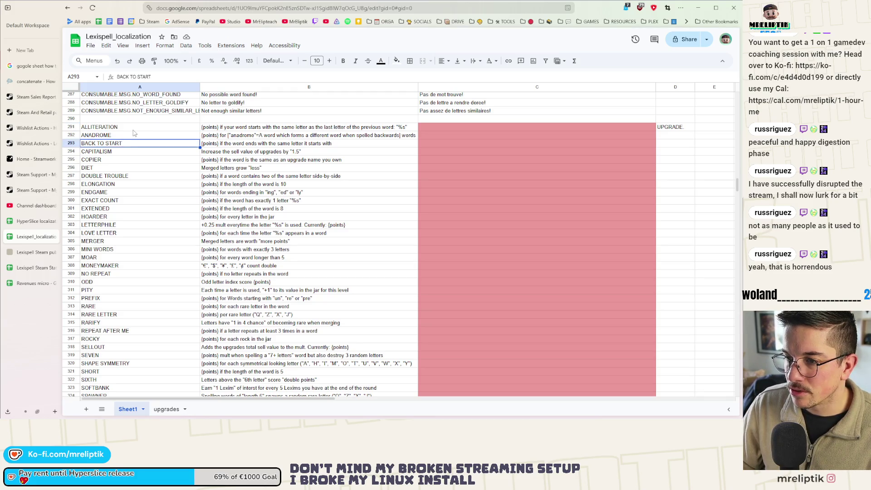
click(676, 128)
key(Delete)
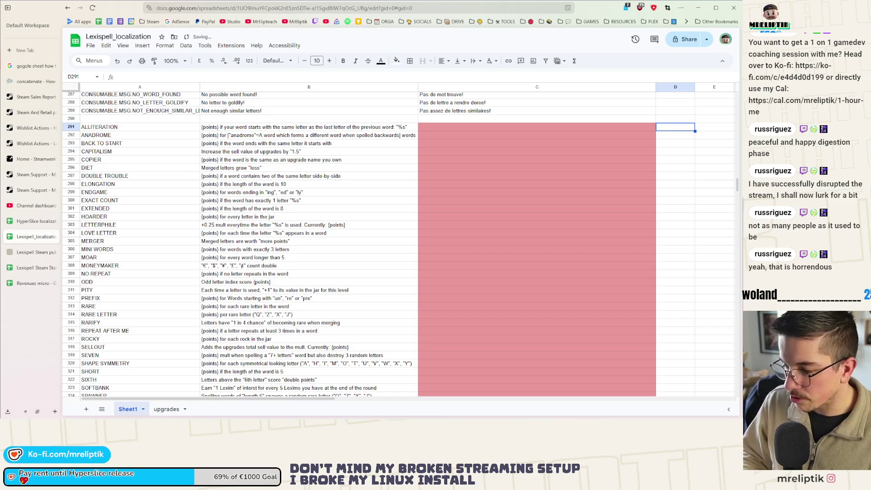
click(112, 129)
Select the 37 upgrade names A291:A327 and bring up full Find and replace.
scroll(131, 272, down, 3)
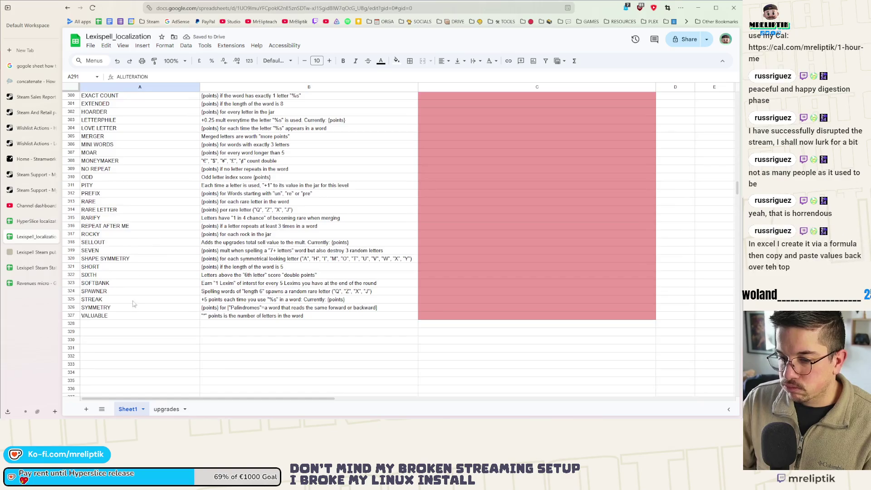
shift+click(118, 310)
shift+click(119, 316)
key(ctrl+f)
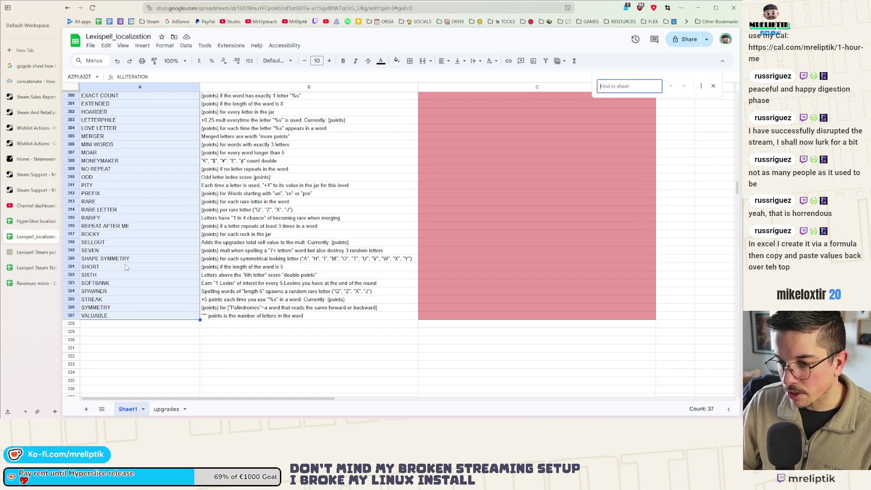
click(701, 86)
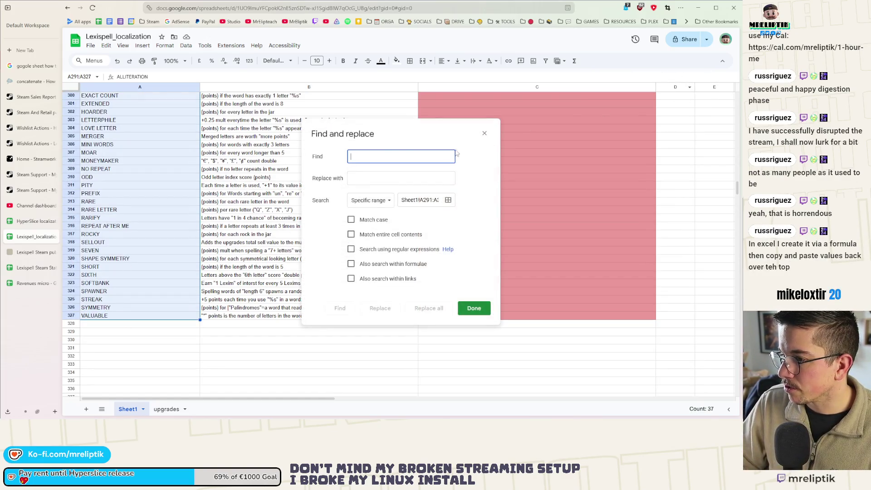
Move the dialog aside and enter UPGRADE.$1 as the replacement text.
click(498, 110)
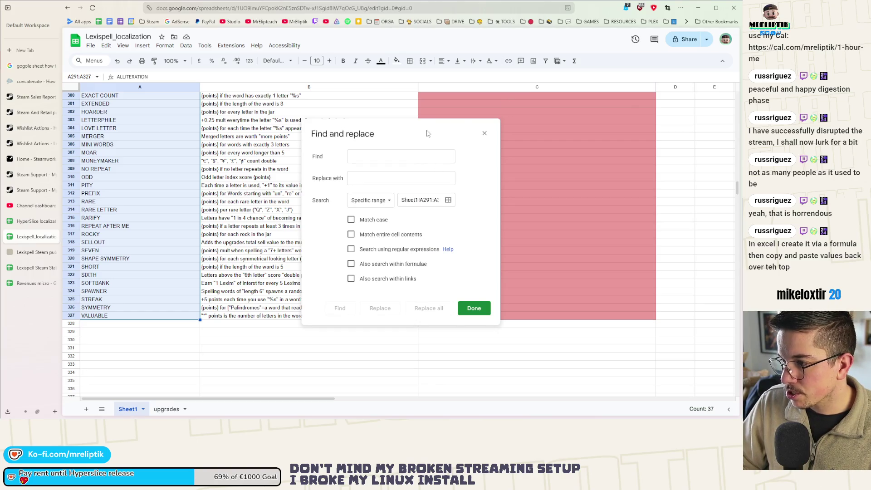
drag(426, 133, 509, 107)
scroll(384, 168, up, 3)
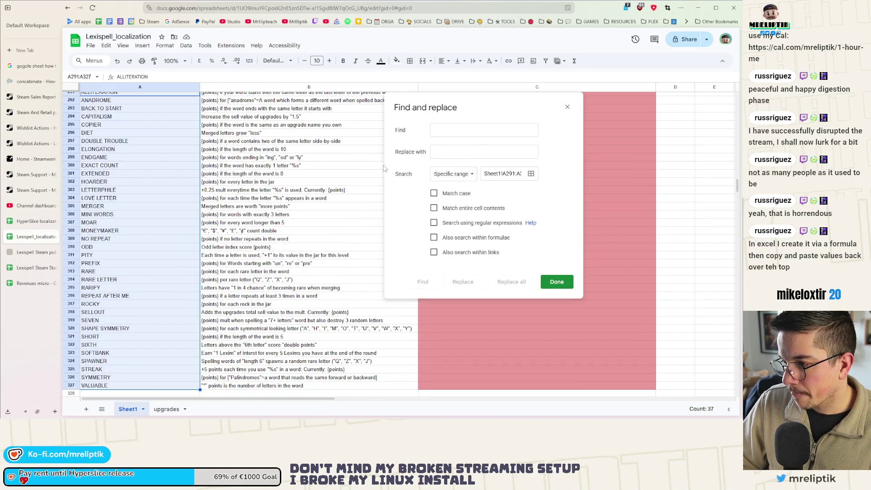
click(443, 153)
text($1)
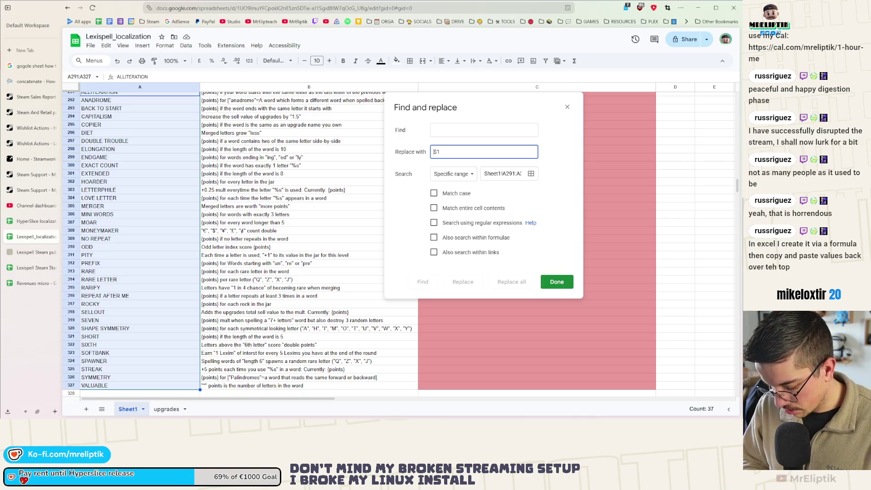
key(Home)
text(UPG)
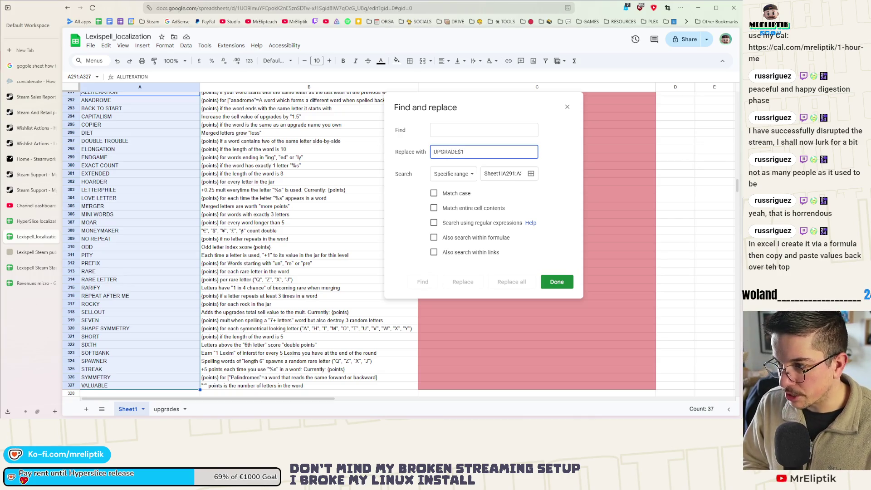
click(455, 130)
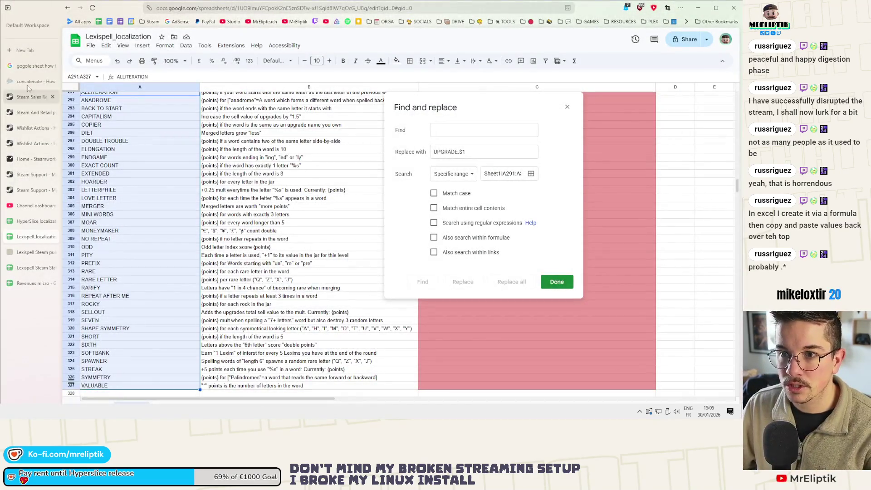
Find the Stack Exchange regex answer on prefixing cells and copy its ^/(.+) find pattern.
click(29, 82)
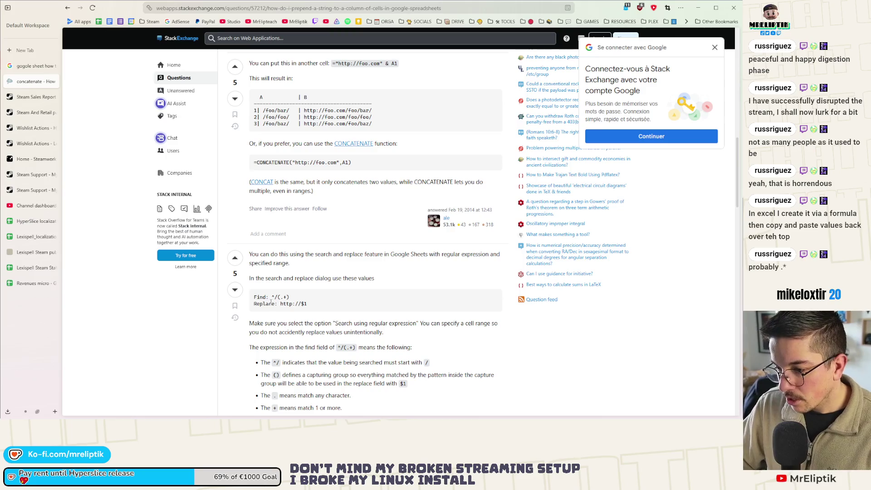
scroll(280, 264, down, 3)
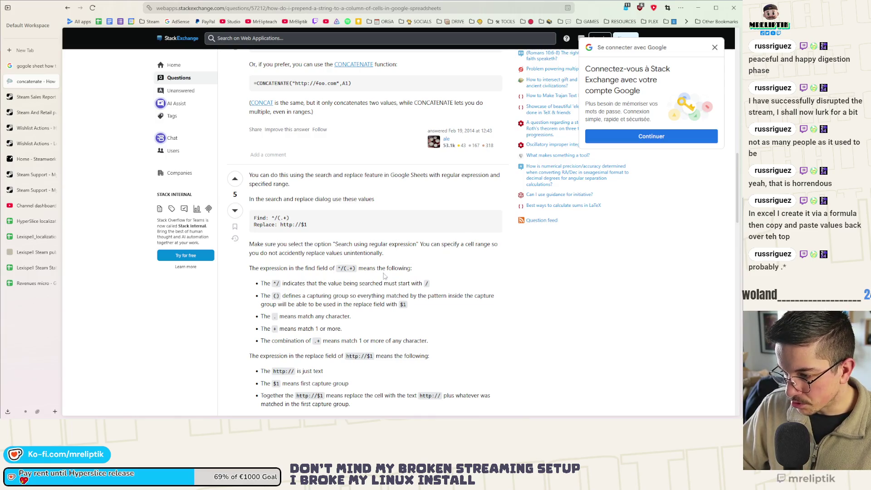
scroll(374, 282, down, 2)
scroll(374, 283, down, 5)
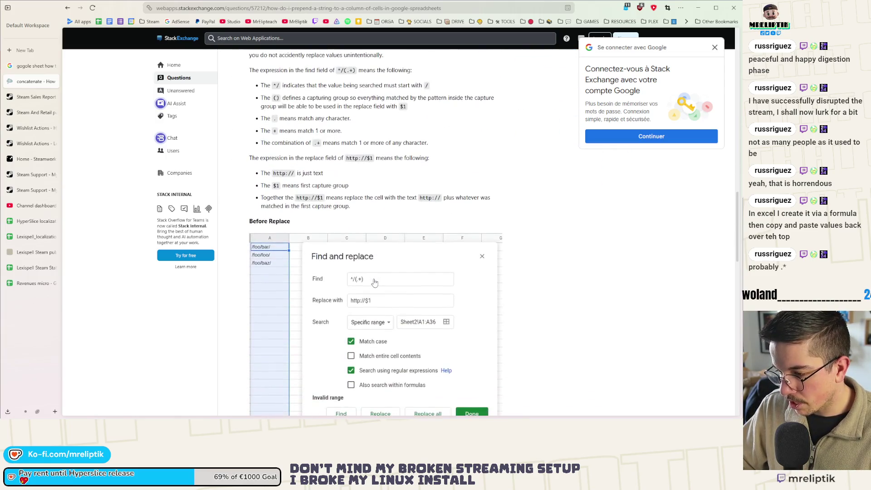
scroll(353, 246, up, 1)
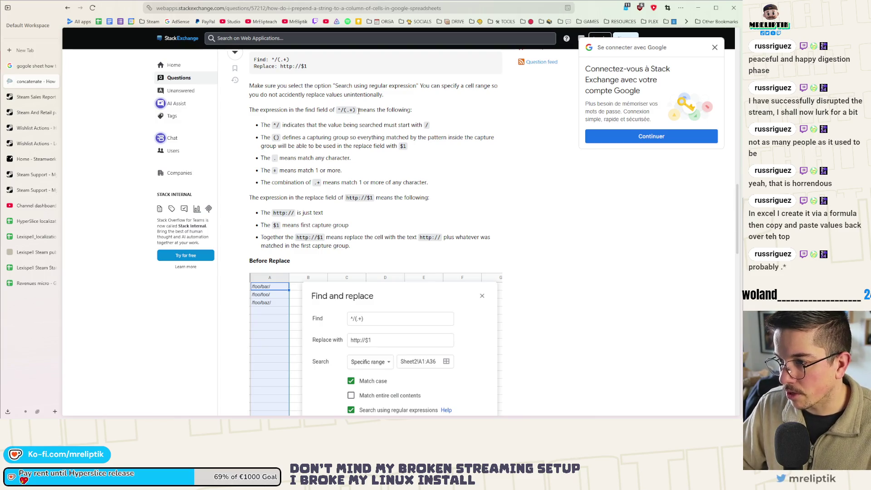
drag(356, 110, 335, 111)
key(ctrl+c)
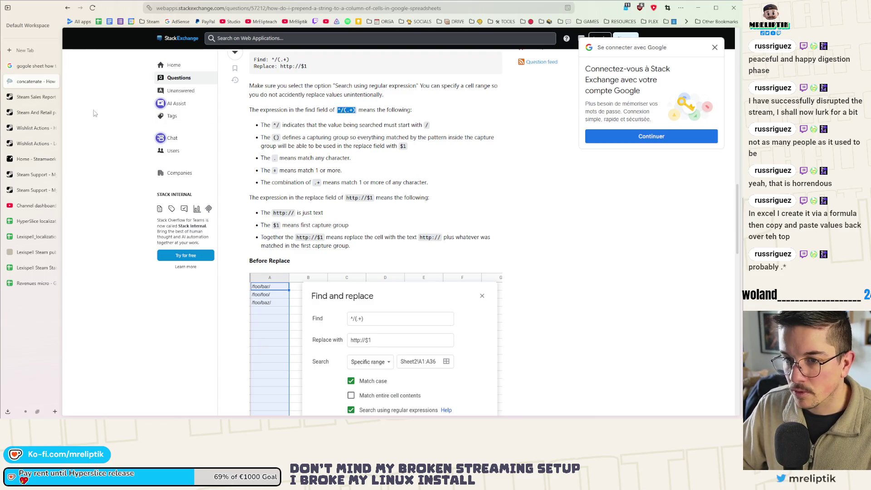
click(28, 252)
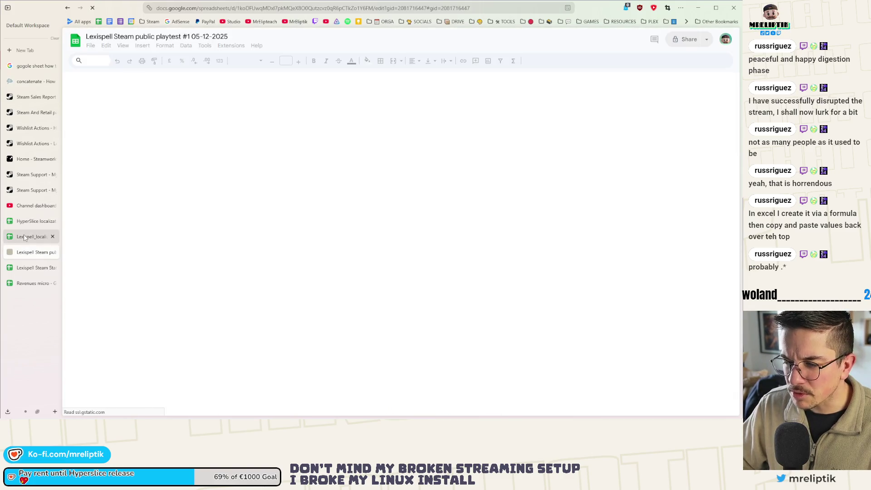
Paste ^/(.+) as the search with regular expressions and case-sensitive matching on.
click(23, 237)
key(ctrl+v)
click(464, 223)
click(449, 195)
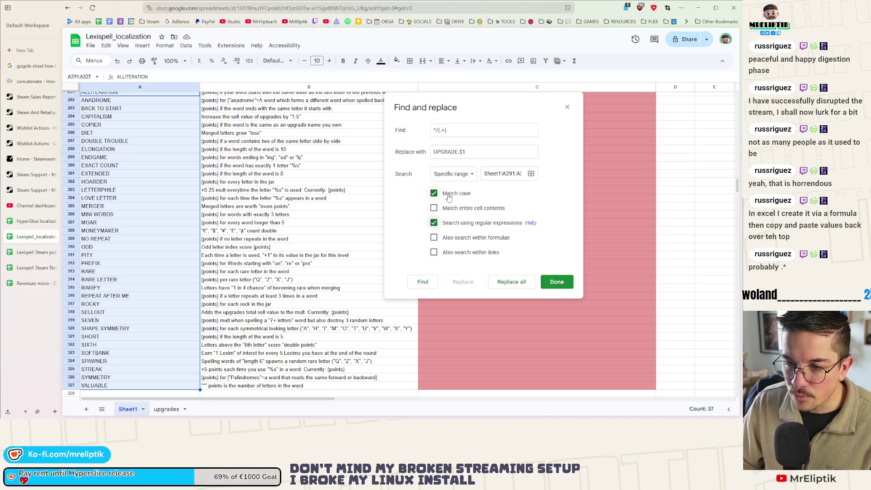
scroll(124, 255, up, 3)
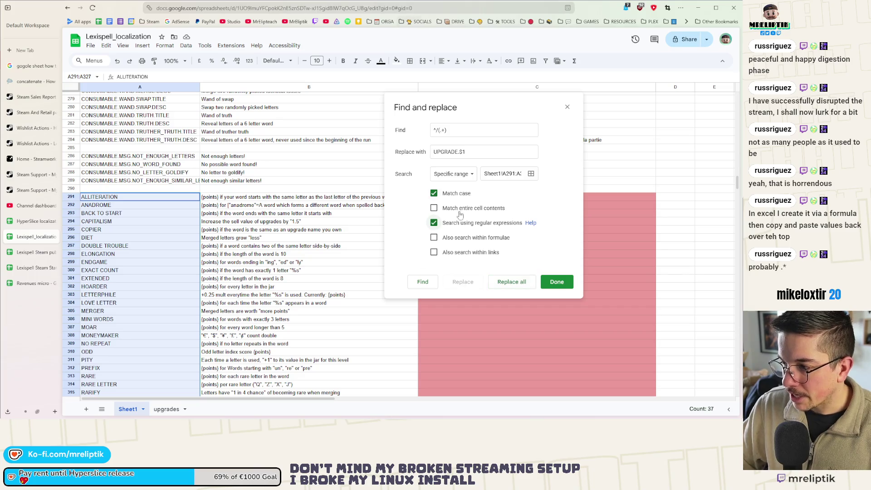
click(423, 283)
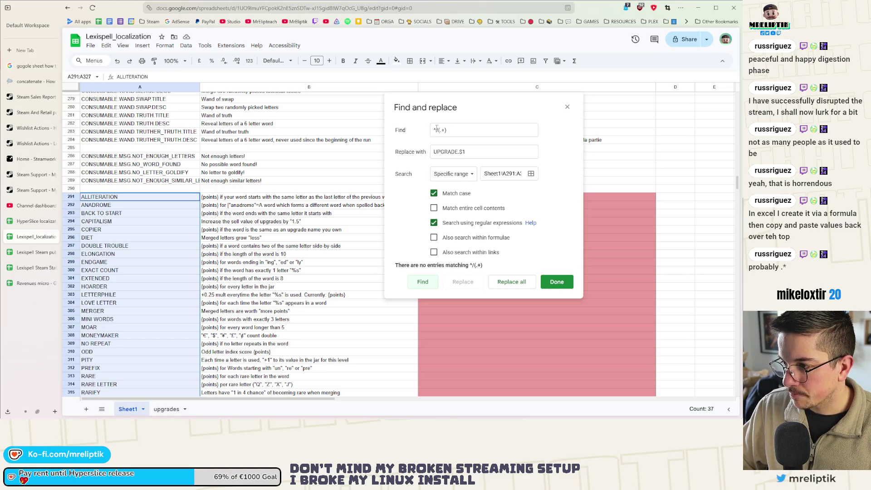
Trim the search pattern to (.+) and find the first upgrade name.
drag(439, 133, 413, 136)
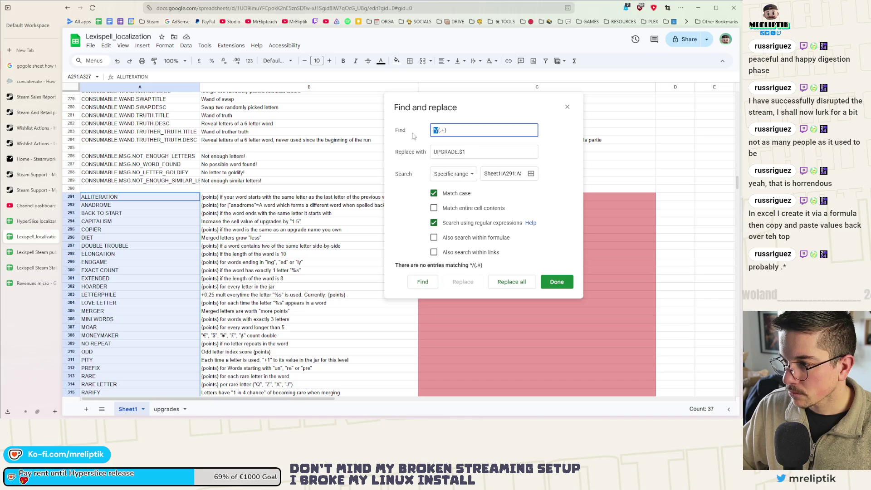
key(BackSpace)
click(421, 284)
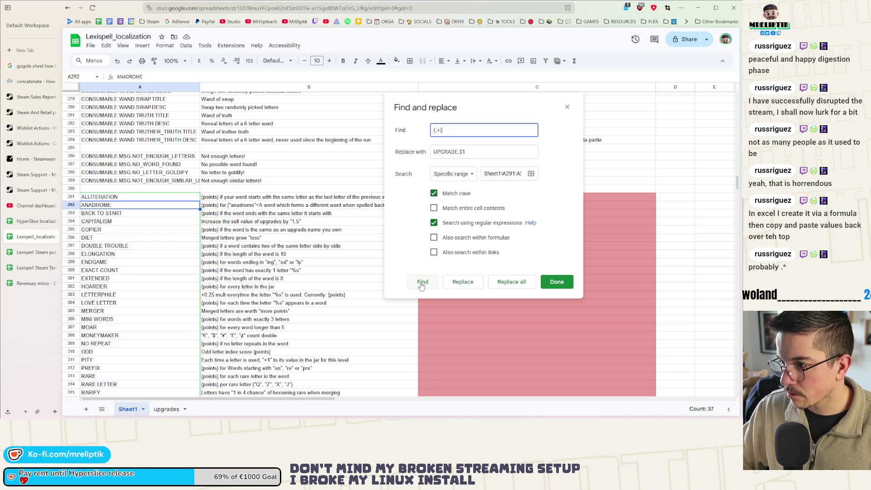
scroll(165, 291, down, 5)
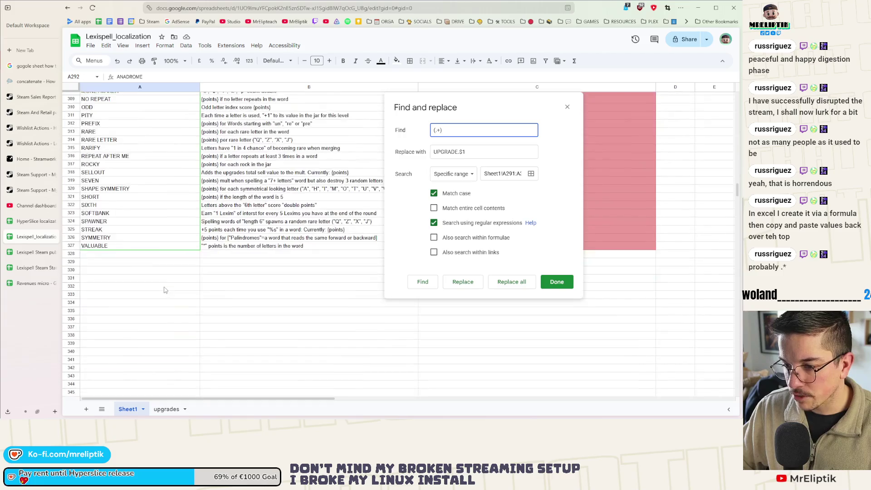
scroll(147, 213, up, 5)
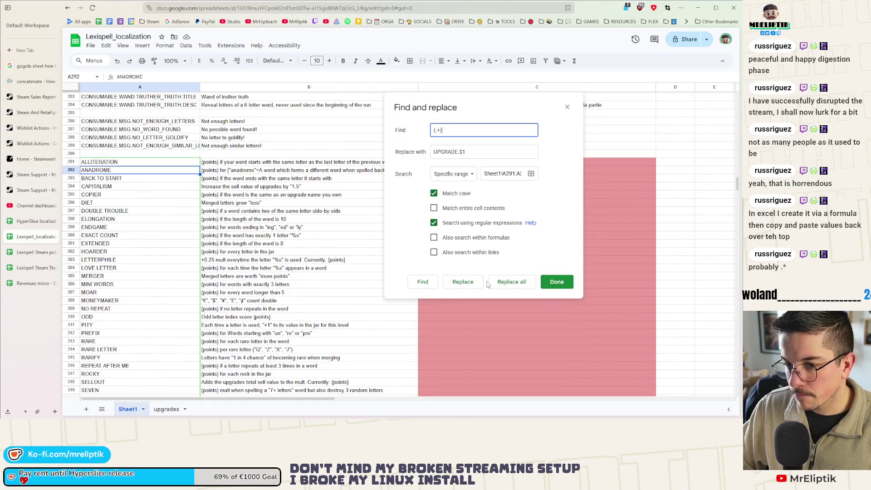
Prefix ANADROME and BACK TO START, then replace all remaining names with UPGRADE.* and close.
click(468, 289)
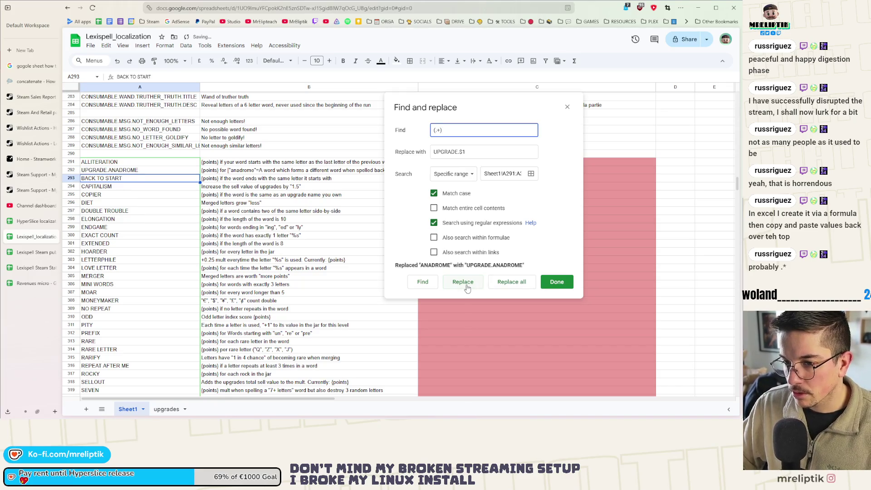
click(467, 289)
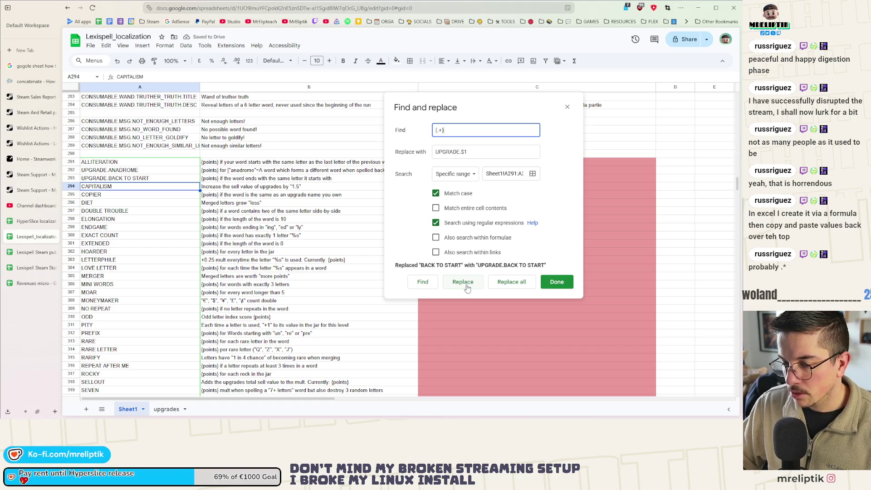
click(505, 282)
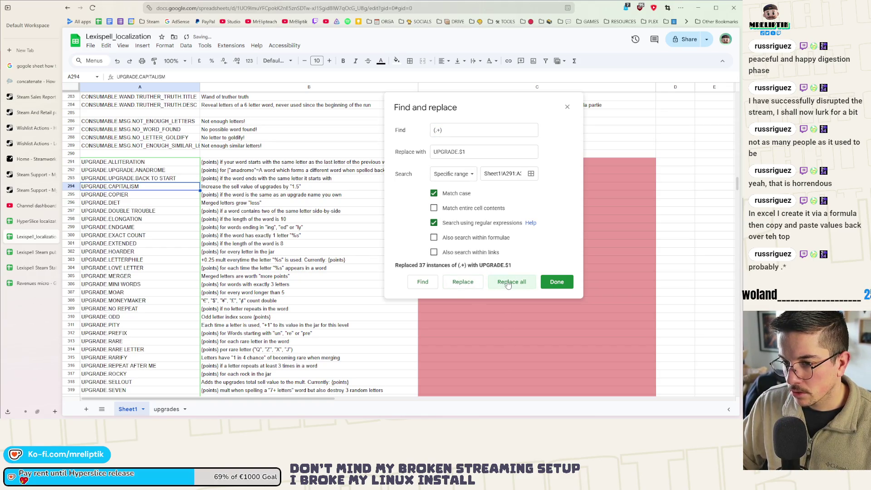
scroll(198, 278, down, 3)
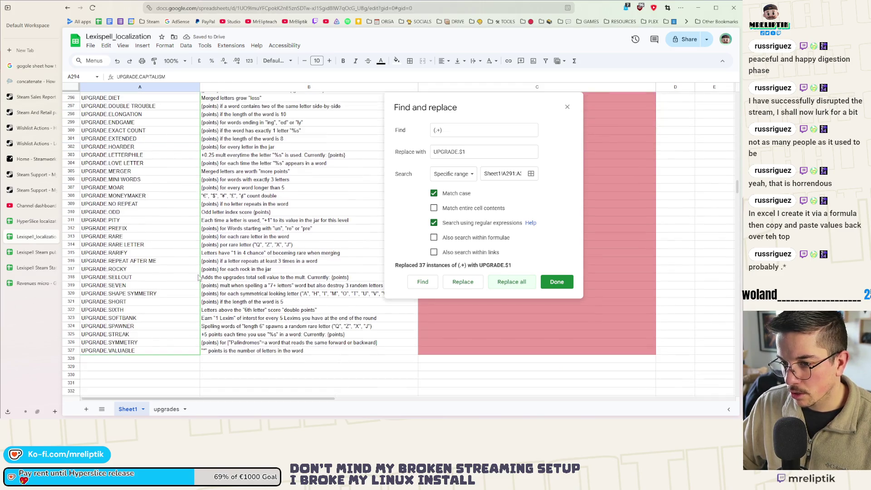
scroll(188, 279, up, 3)
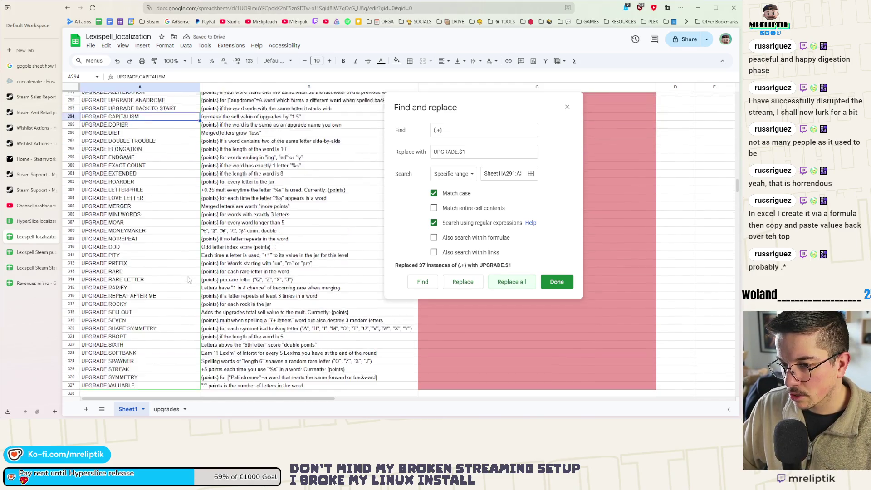
scroll(189, 279, down, 2)
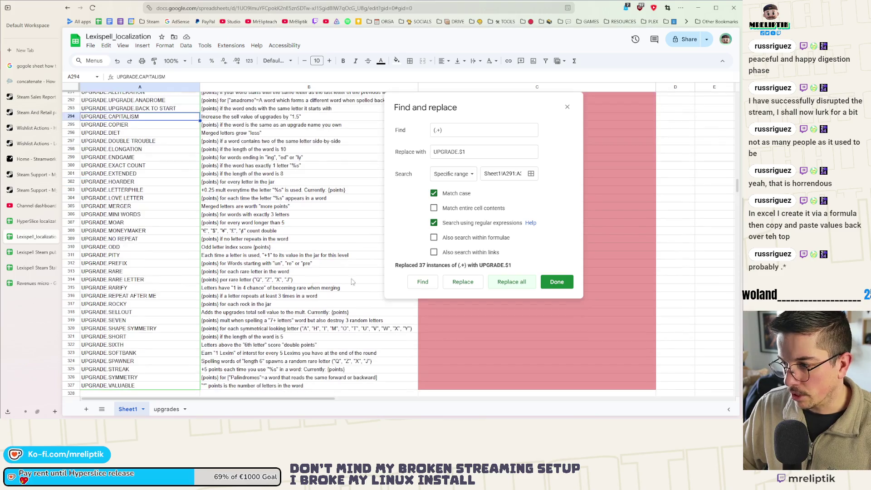
click(558, 282)
Reselect the prefixed upgrade names from A291 to A327.
click(154, 161)
scroll(149, 168, up, 3)
click(141, 198)
scroll(141, 209, down, 3)
shift+click(138, 386)
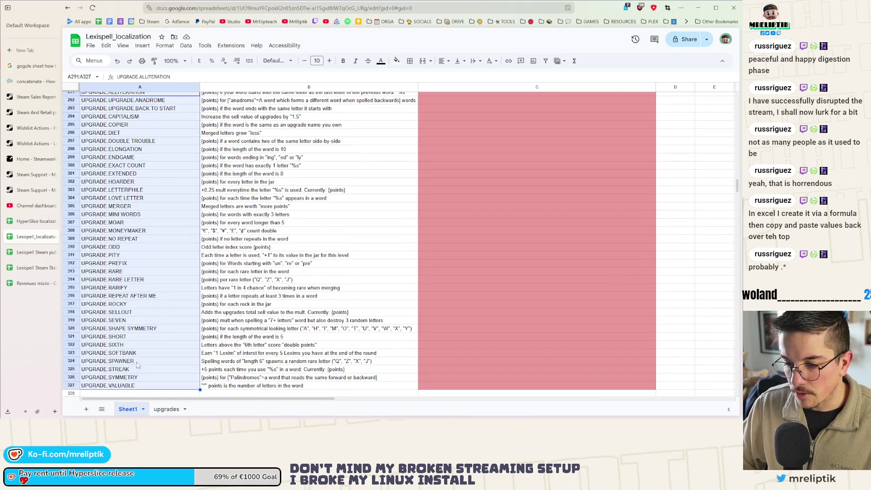
Set up Find and replace with _ as the replacement and find the first name with a space.
scroll(162, 278, up, 4)
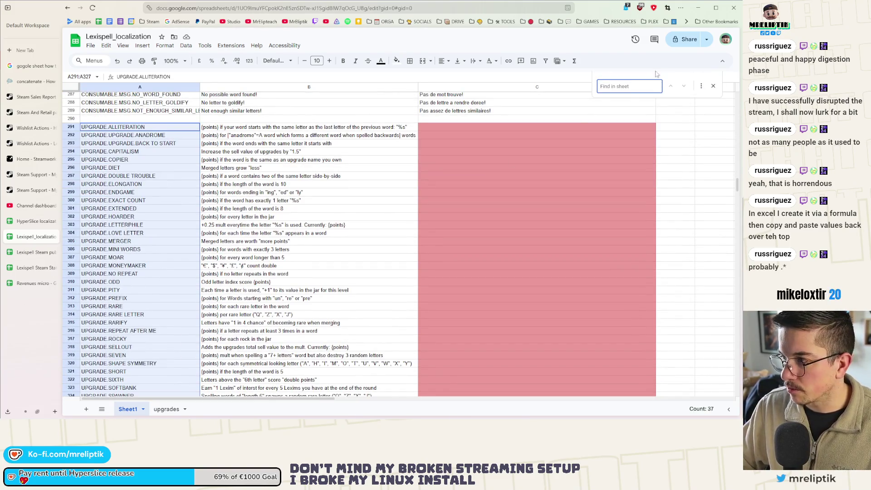
click(701, 86)
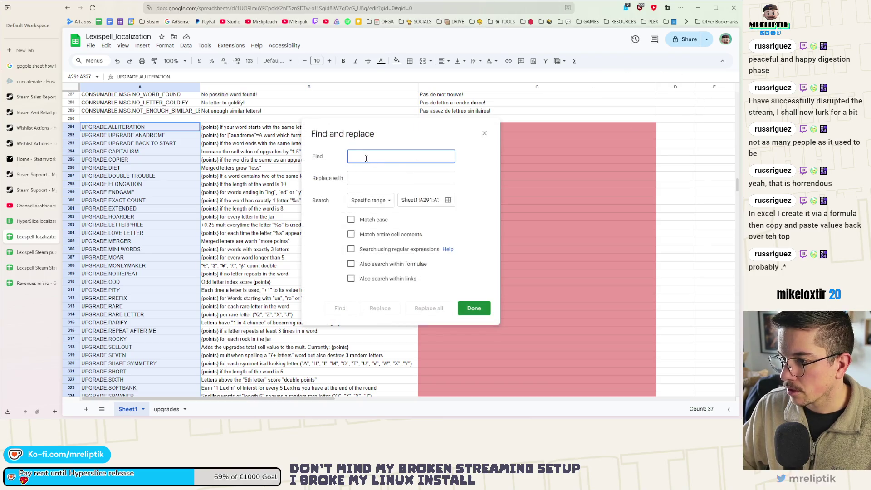
click(378, 178)
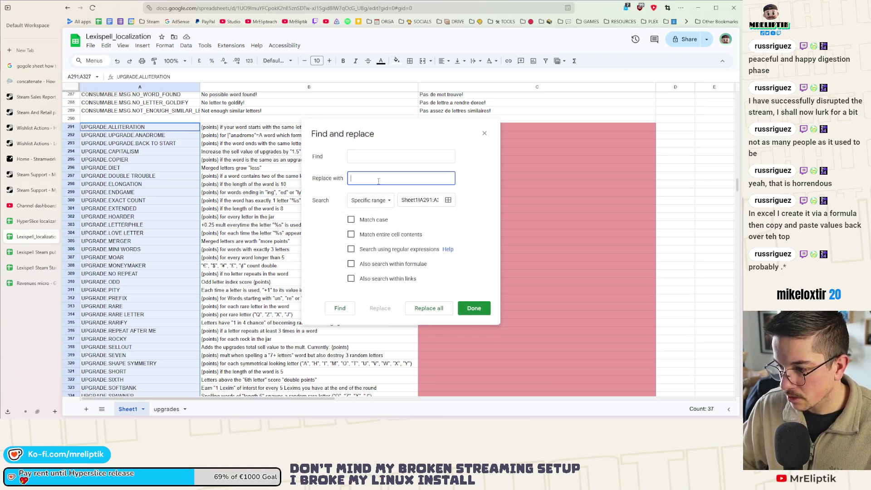
text(_)
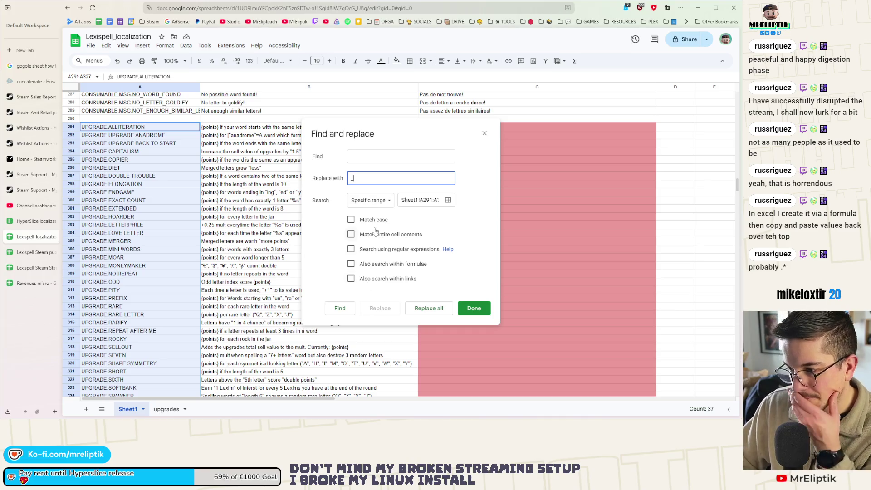
click(342, 310)
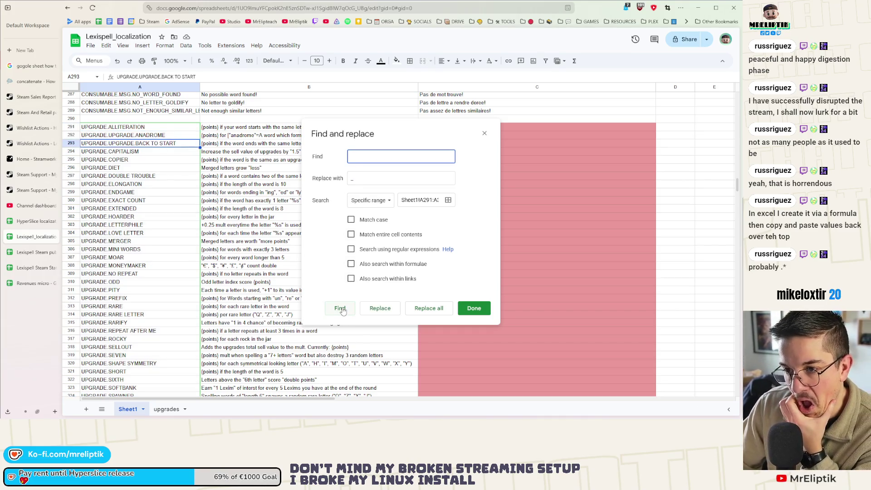
Underscore the spaces in nine names, BACK TO START through SHAPE SYMMETRY, then close.
click(378, 308)
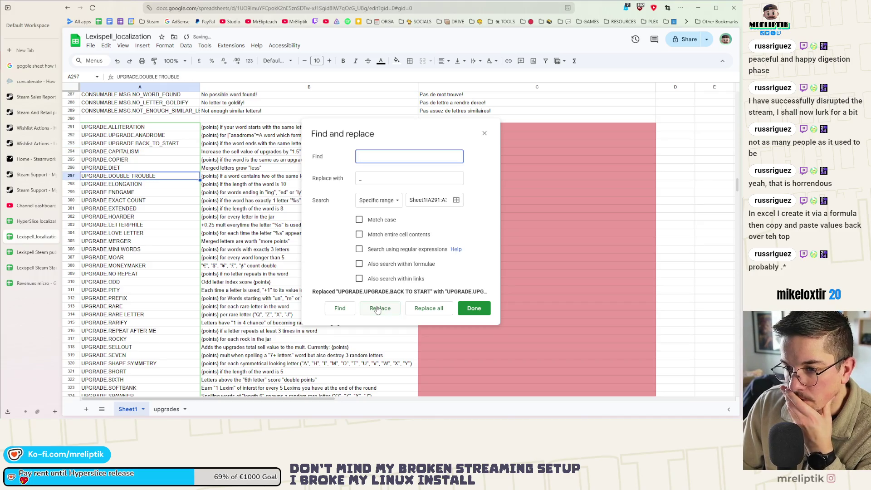
click(377, 309)
click(377, 309)
click(377, 310)
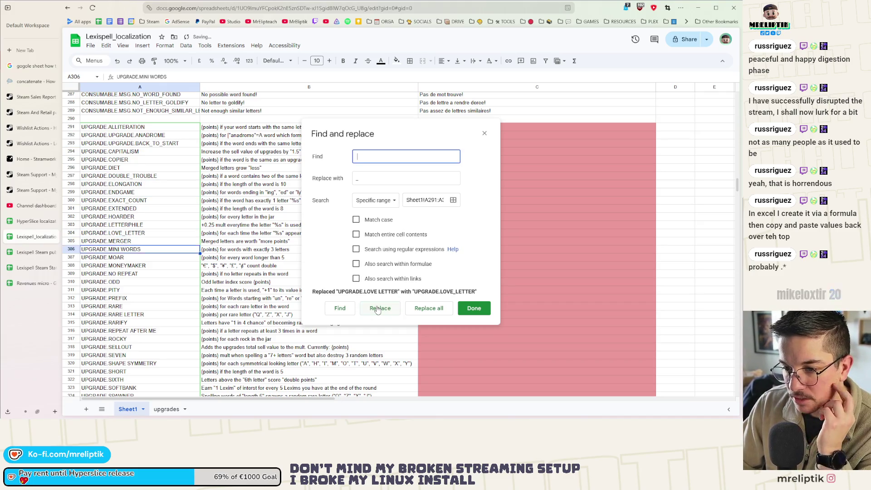
click(378, 310)
click(377, 310)
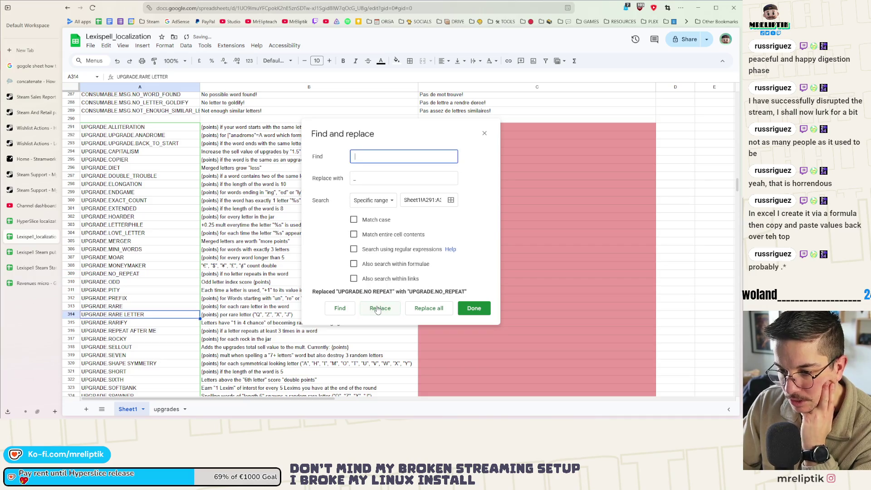
click(377, 310)
click(377, 310)
click(377, 310)
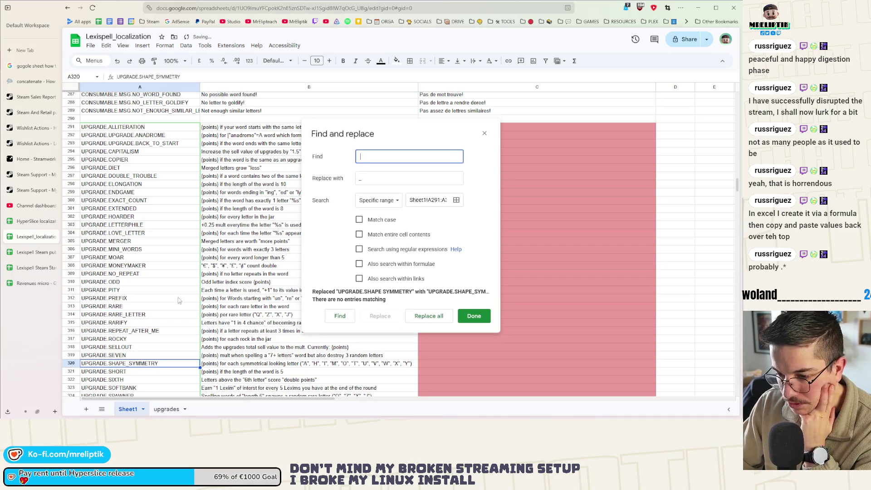
scroll(181, 335, down, 3)
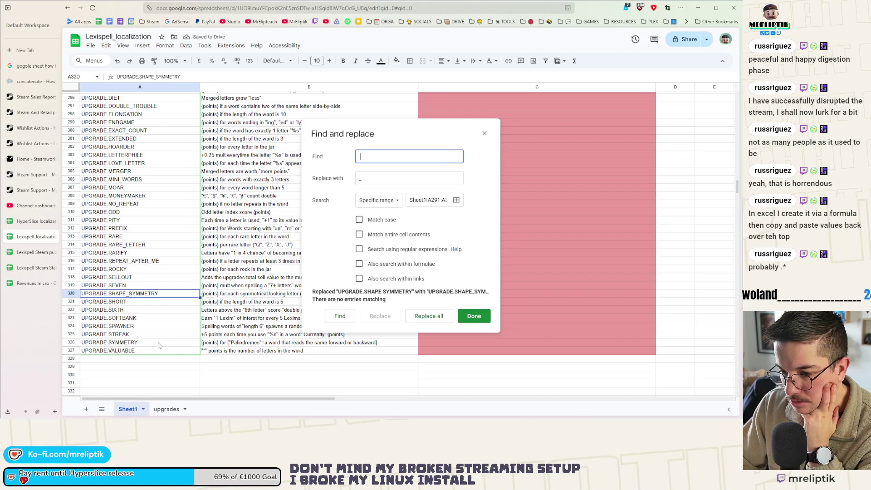
click(345, 318)
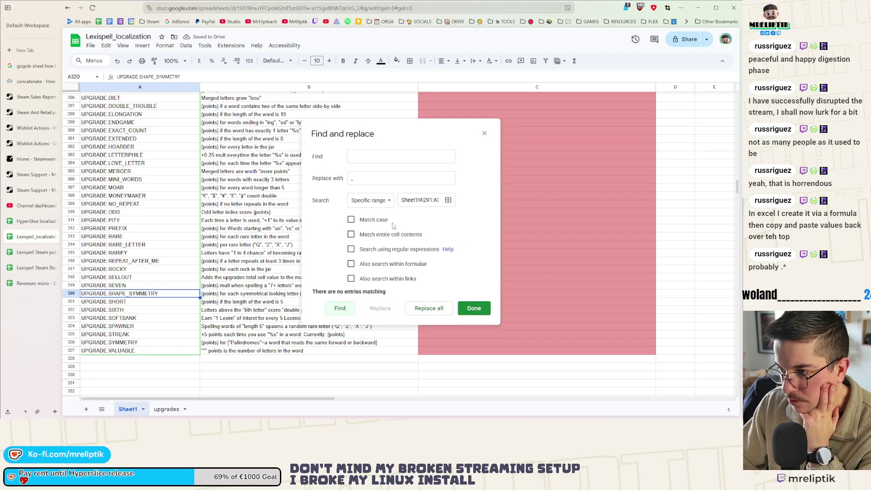
click(485, 134)
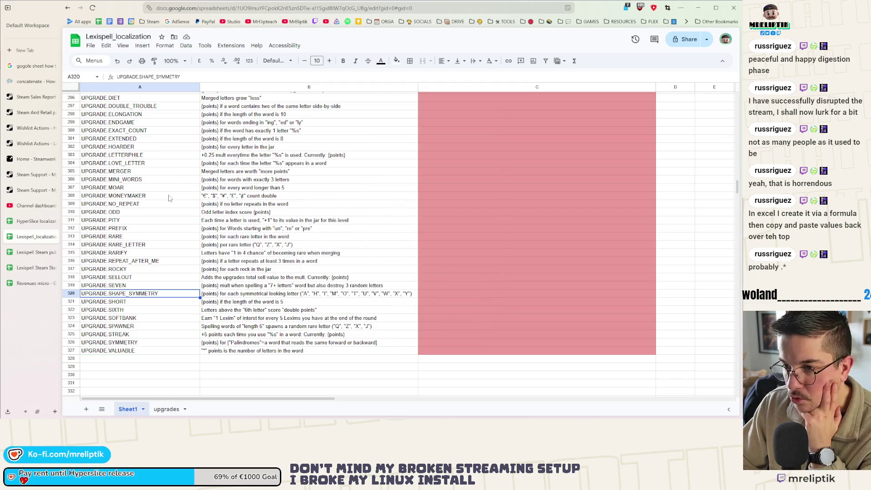
Copy the 37 upgrade descriptions in B291:B327.
scroll(172, 223, up, 3)
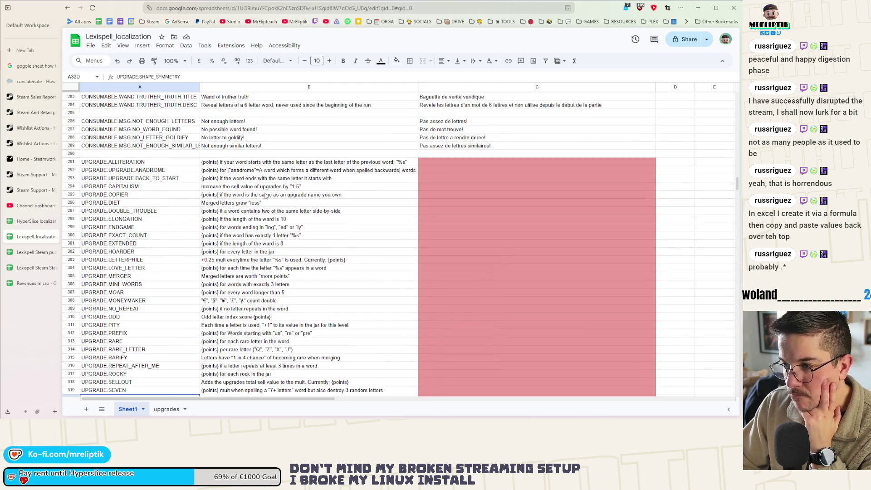
click(268, 163)
scroll(269, 163, down, 3)
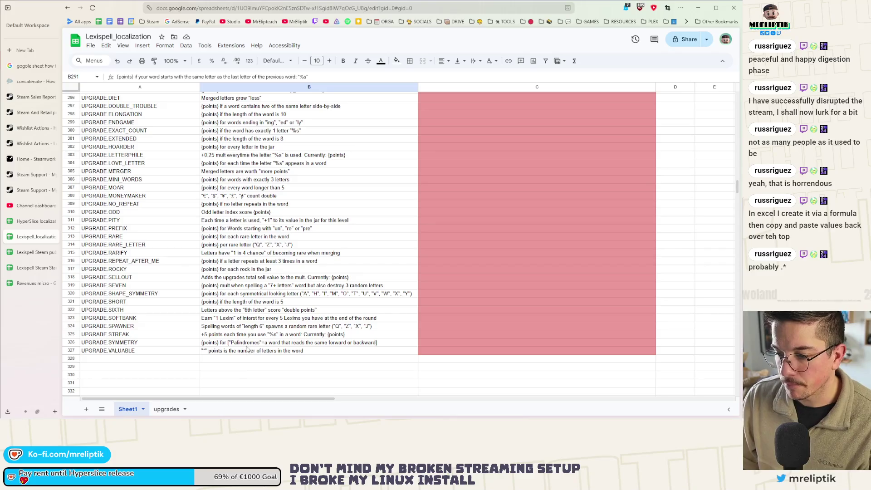
shift+click(231, 342)
scroll(230, 342, down, 3)
key(ctrl+c)
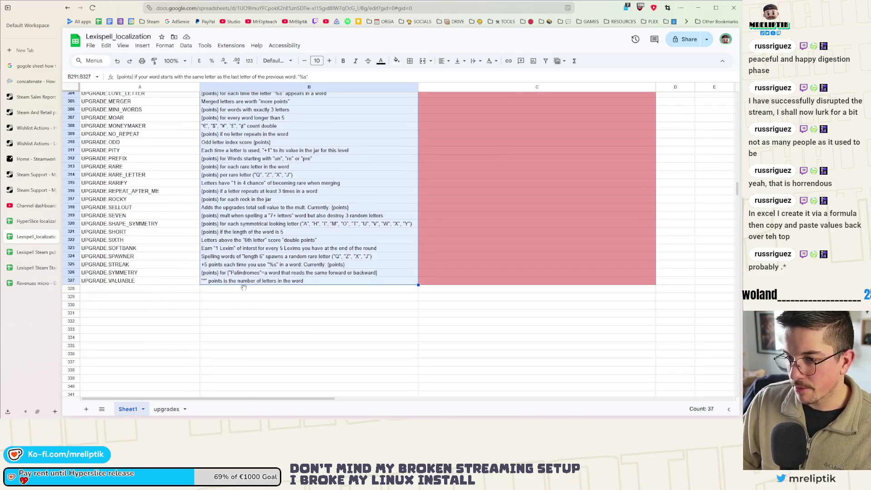
Glance at the upgrades sheet, return to Sheet1 at B293, and switch to Godot Engine.
scroll(595, 207, up, 5)
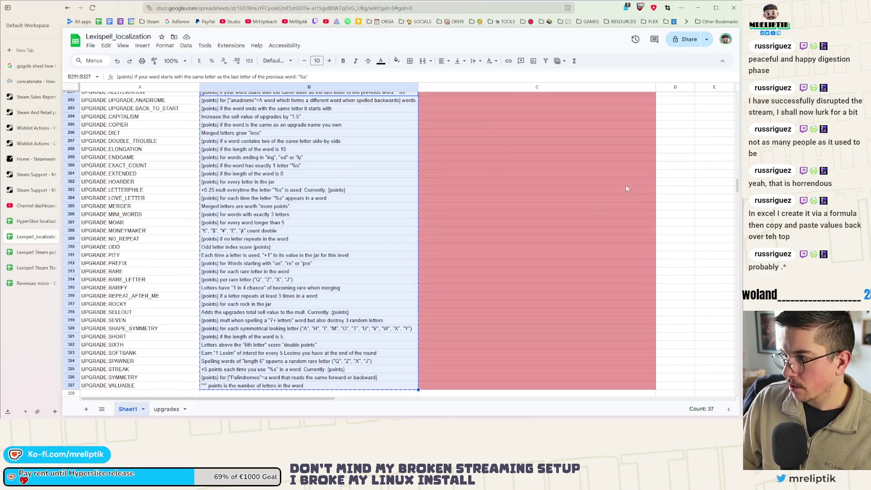
click(166, 410)
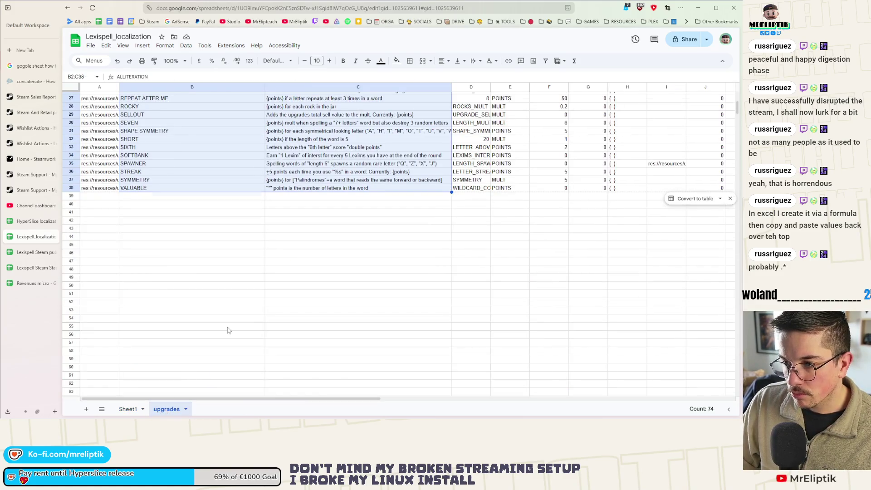
scroll(228, 330, up, 5)
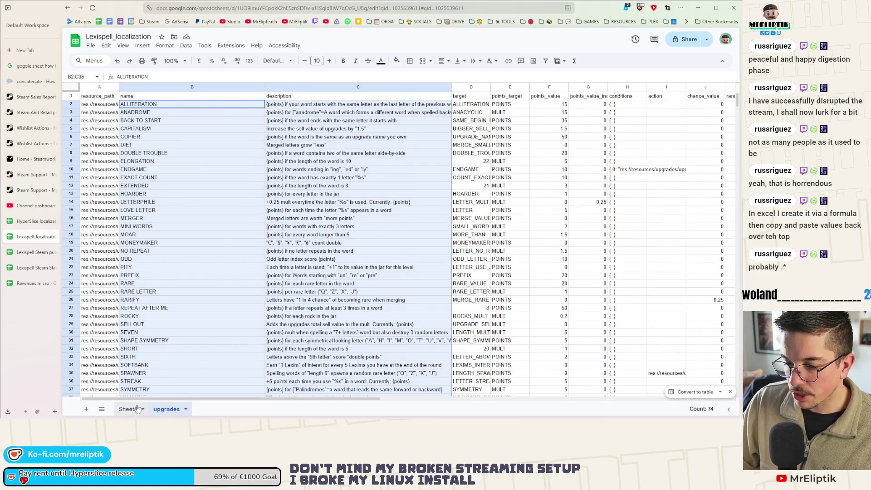
click(129, 409)
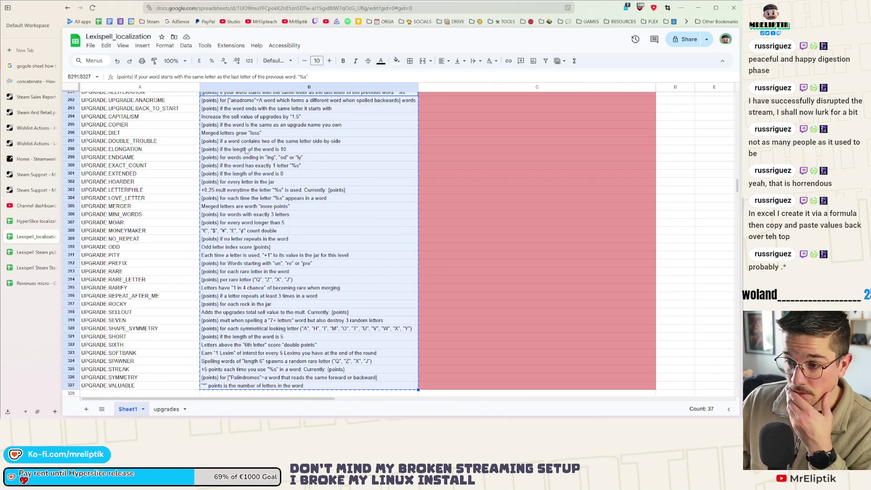
scroll(246, 150, up, 3)
click(290, 179)
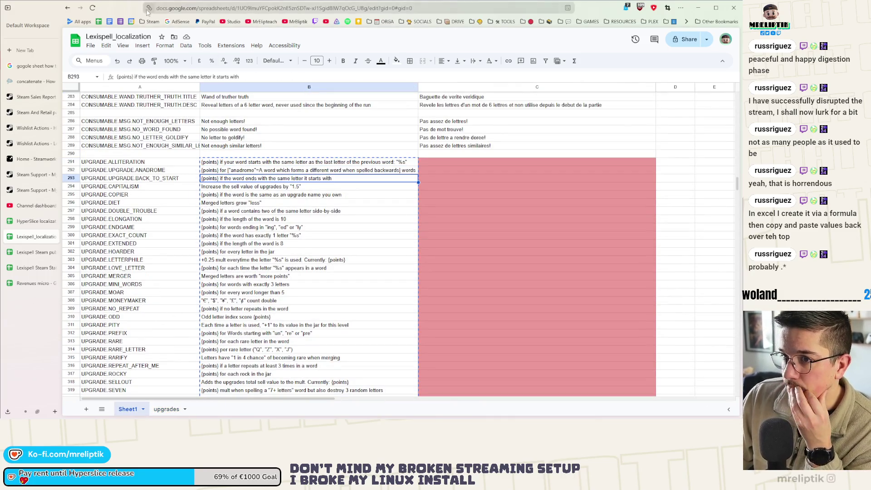
key(alt+Tab)
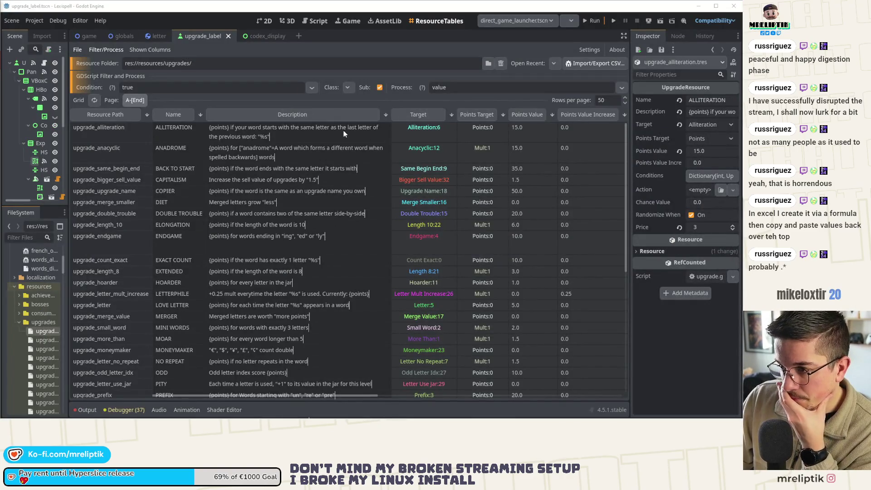
Widen the file tree and open the upgrade.gd script.
click(344, 134)
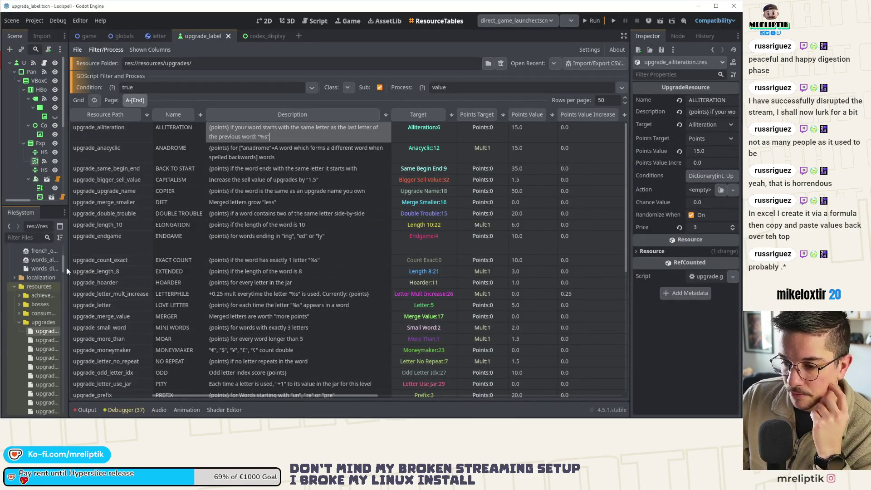
drag(68, 269, 142, 271)
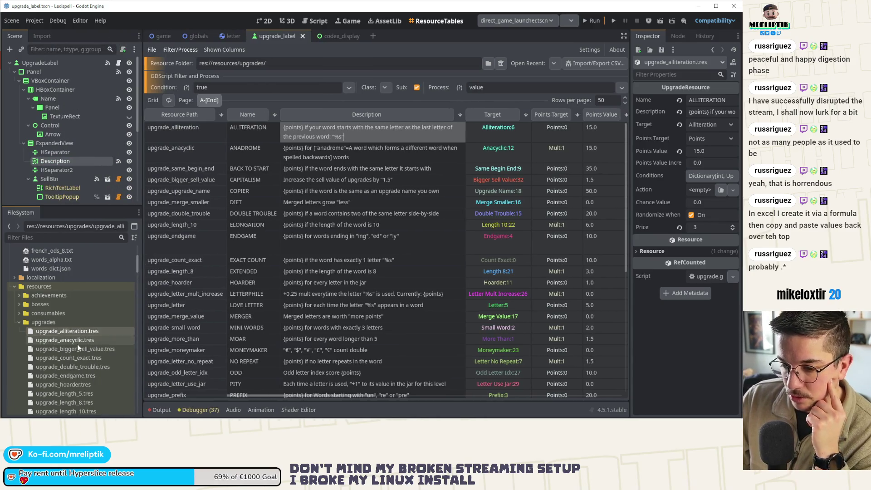
scroll(55, 330, down, 10)
scroll(55, 332, down, 5)
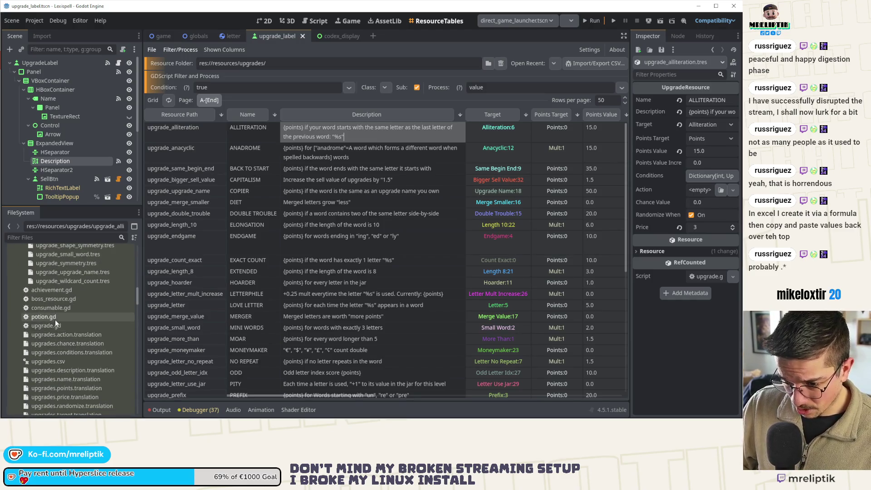
double_click(52, 325)
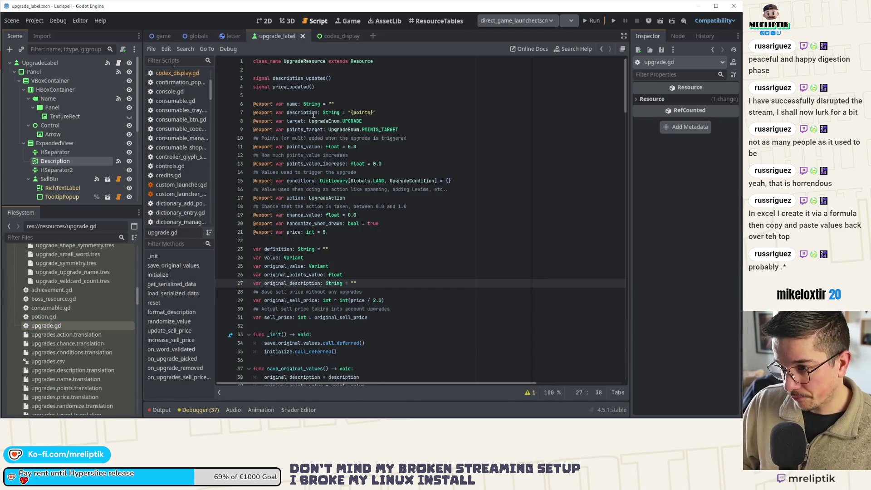
Add a set(new_name): setter under the name export on line 6.
click(343, 103)
text(set:)
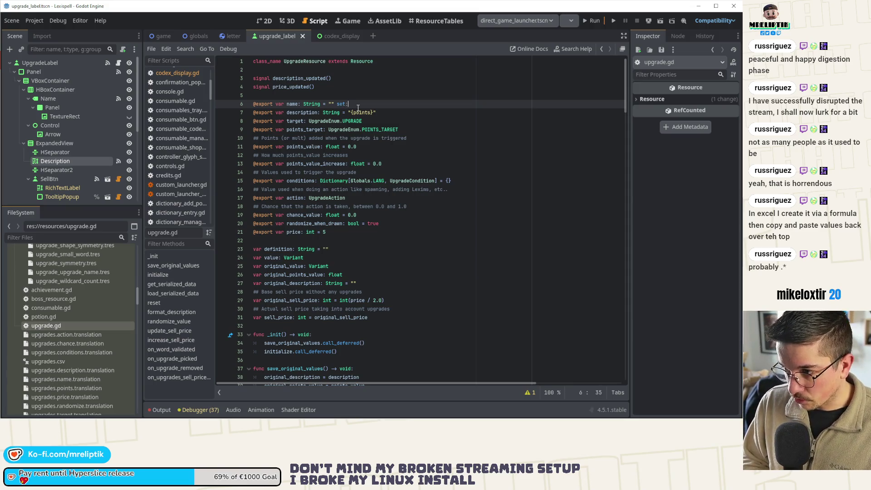
key(BackSpace)
key(BackSpace)
key(BackSpace)
text(:)
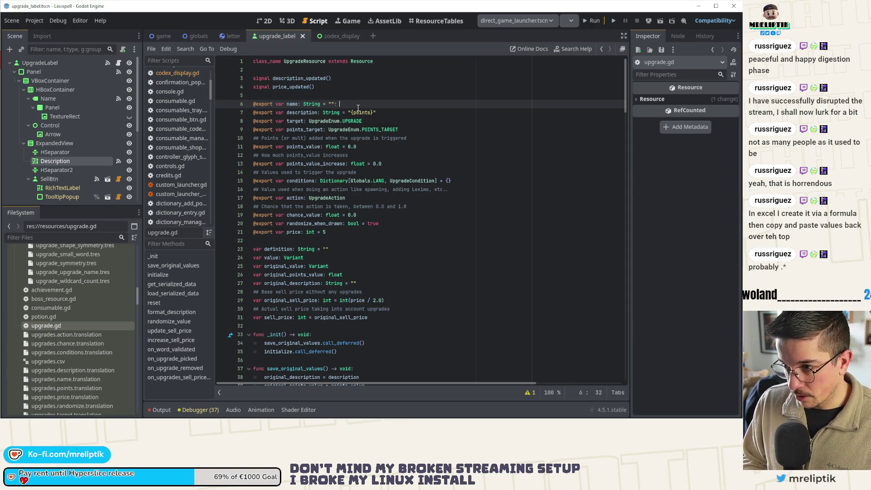
key(Return)
text(set)
text((new_nam)
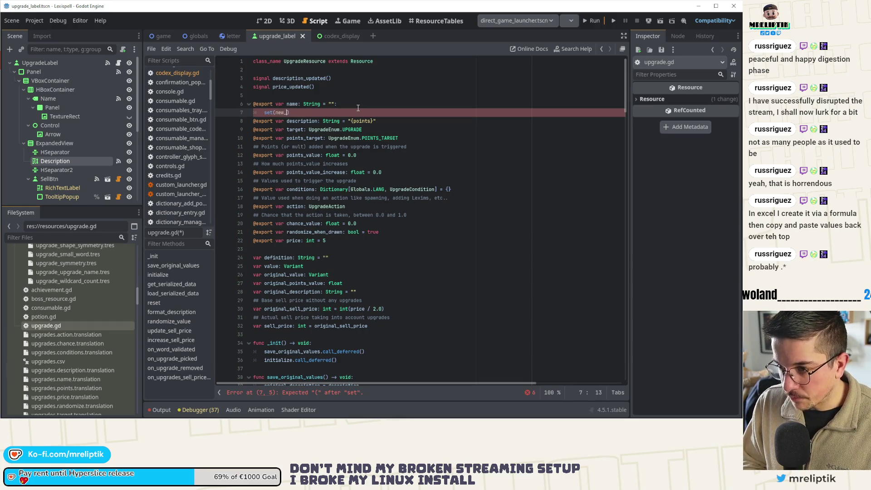
text(e)
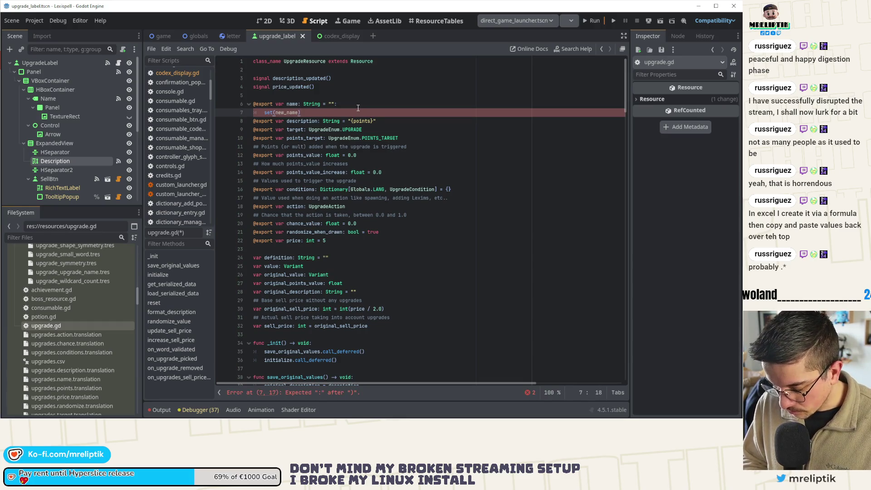
text():)
key(Return)
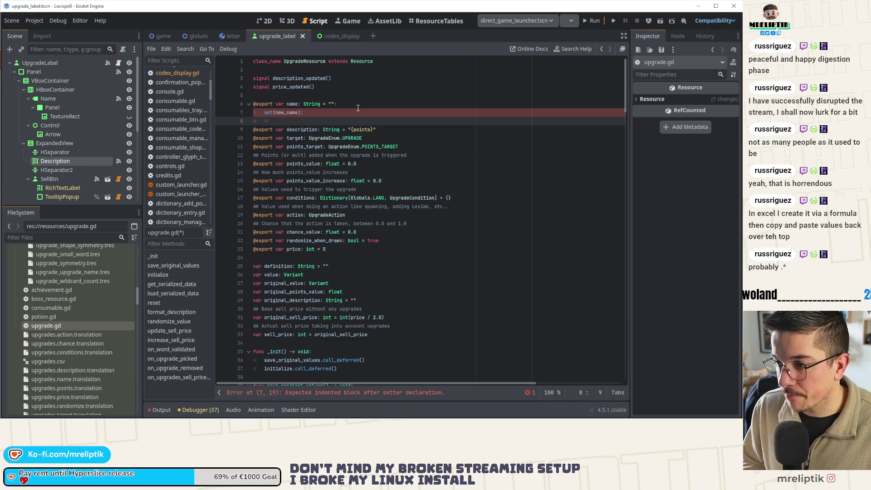
Write the setter body name = new_name and description = "%s.DESC" % name, then save.
text(name = new_na)
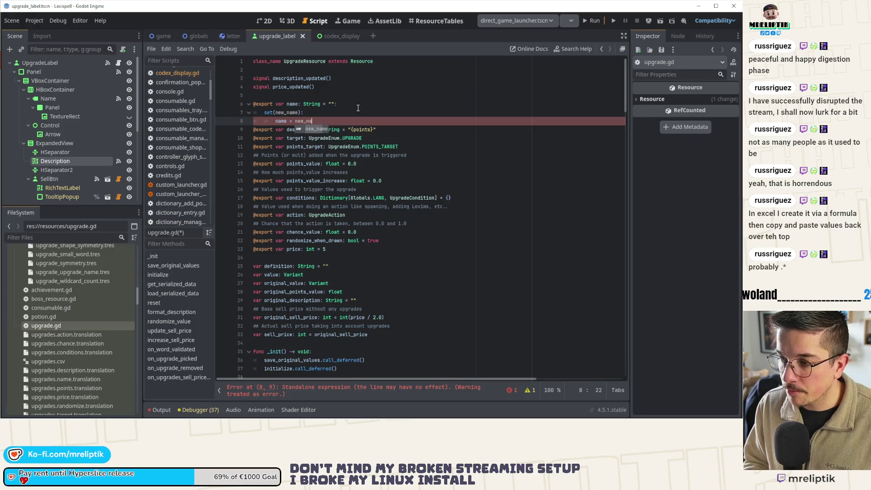
key(Return)
key(Return)
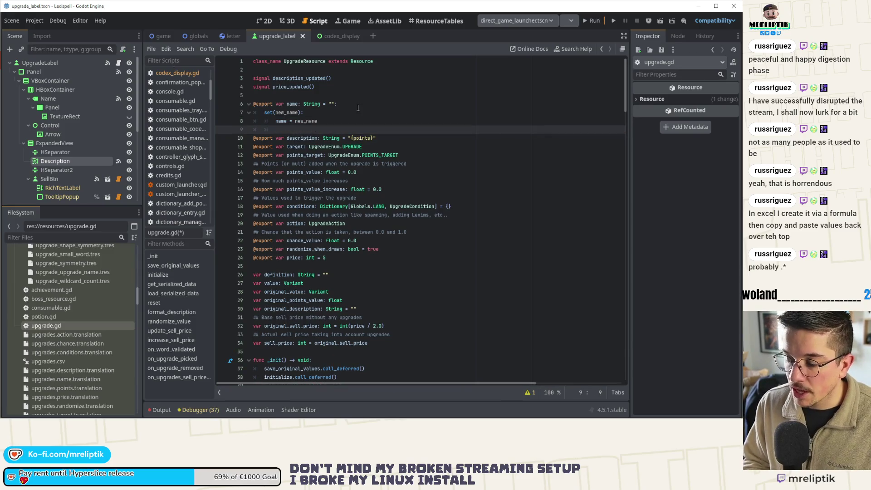
text(descr)
key(Return)
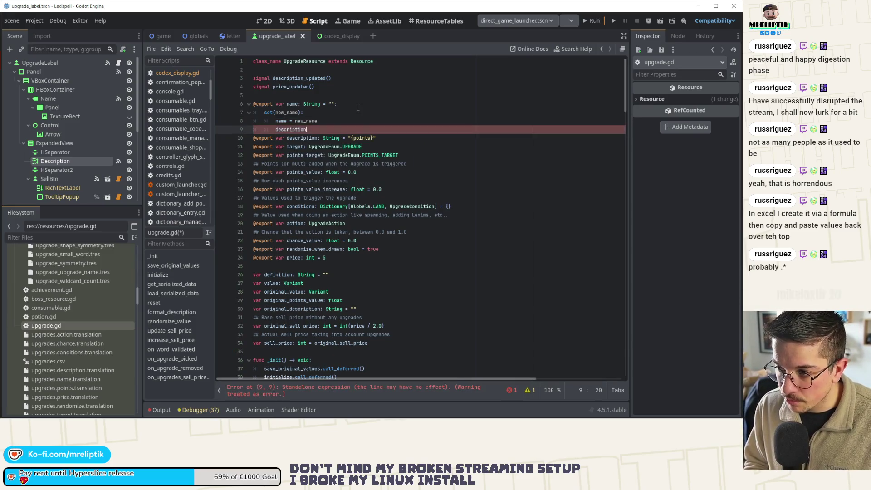
text(= n)
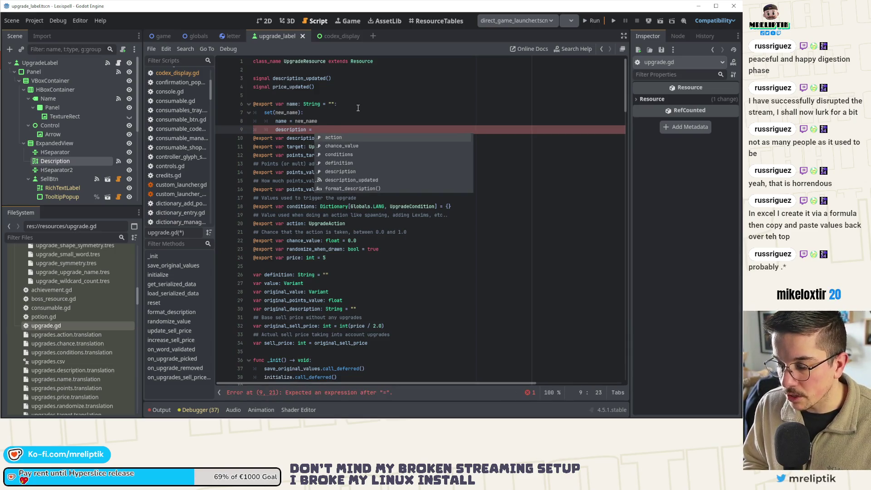
text(ame)
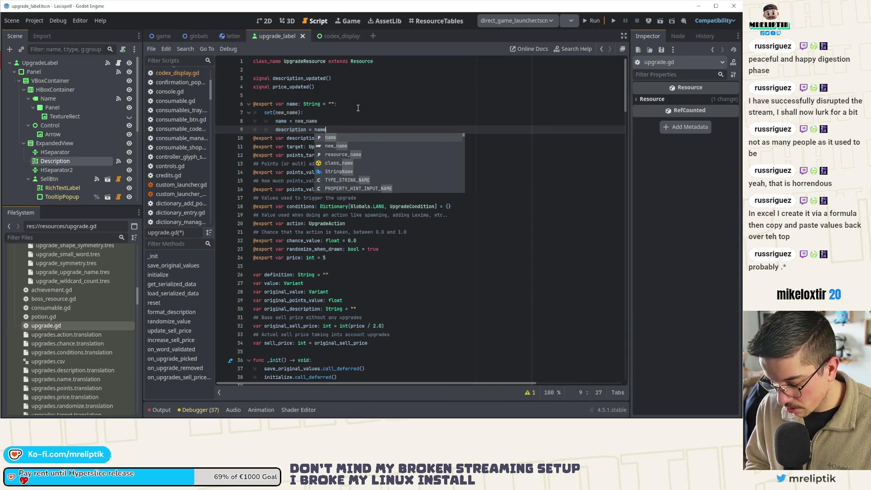
key(Left)
key(Left)
key(Left)
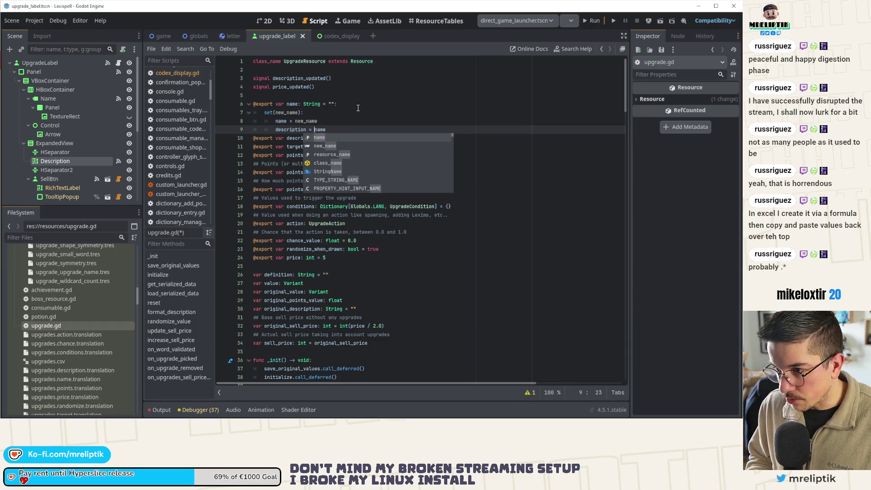
text("%s)
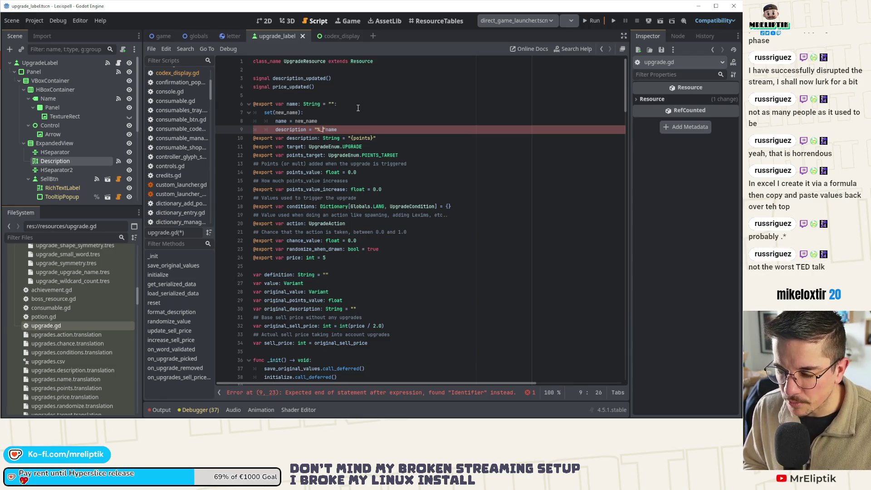
text(DESC)
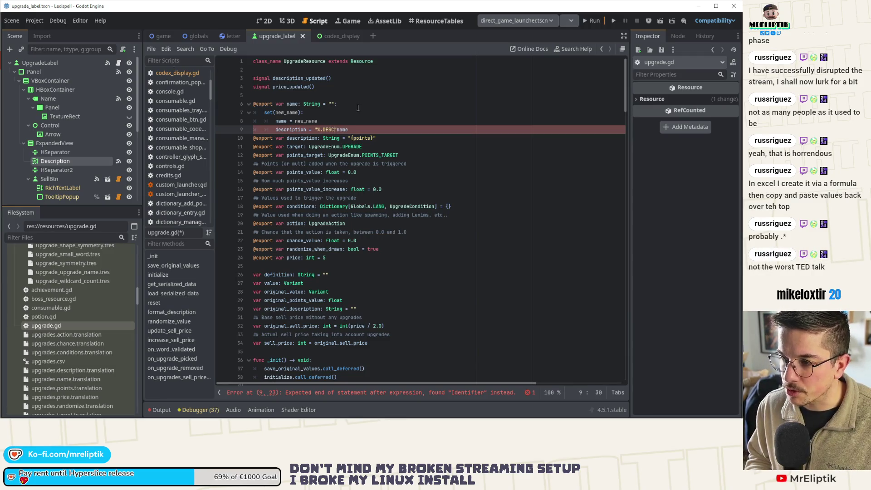
text( %)
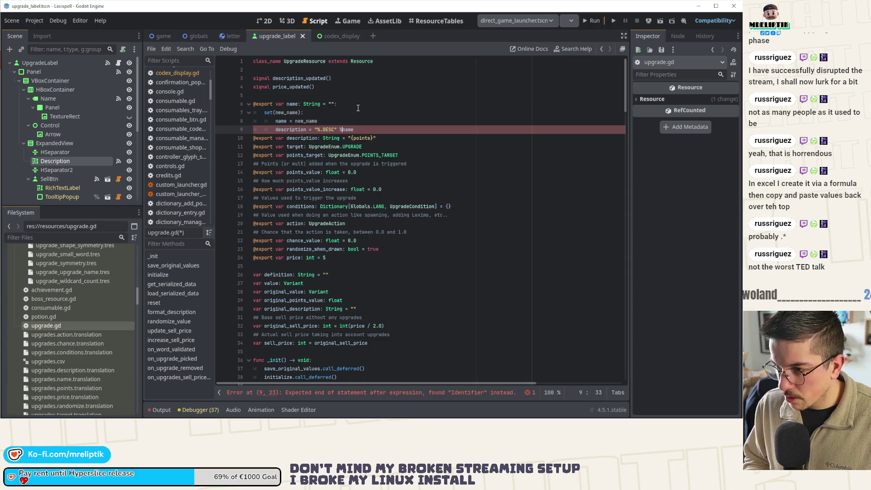
key(Left)
key(Left)
key(Left)
text(s)
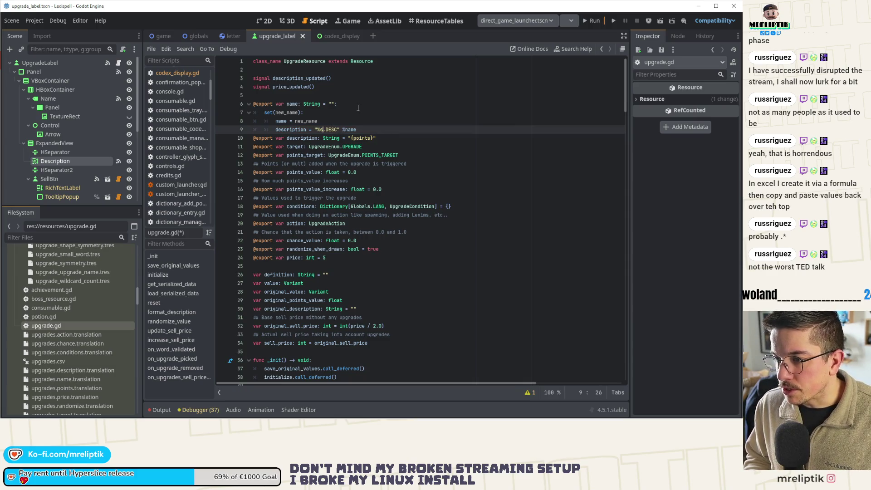
key(ctrl+s)
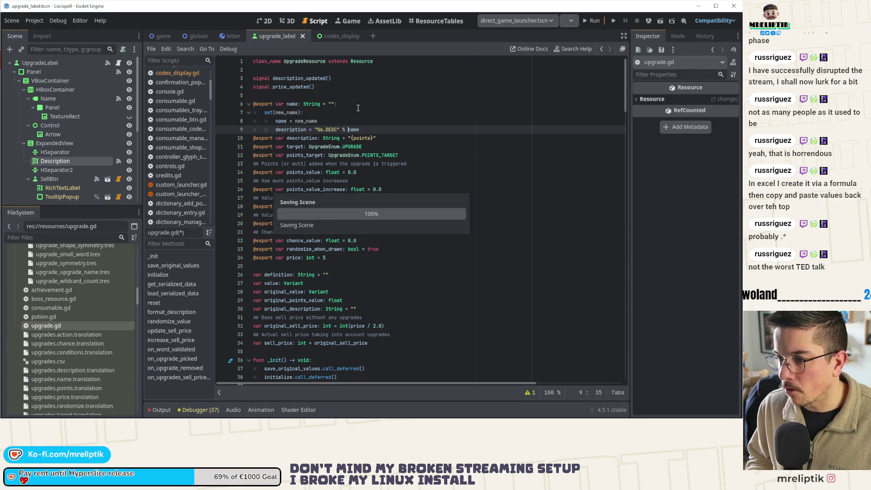
click(427, 24)
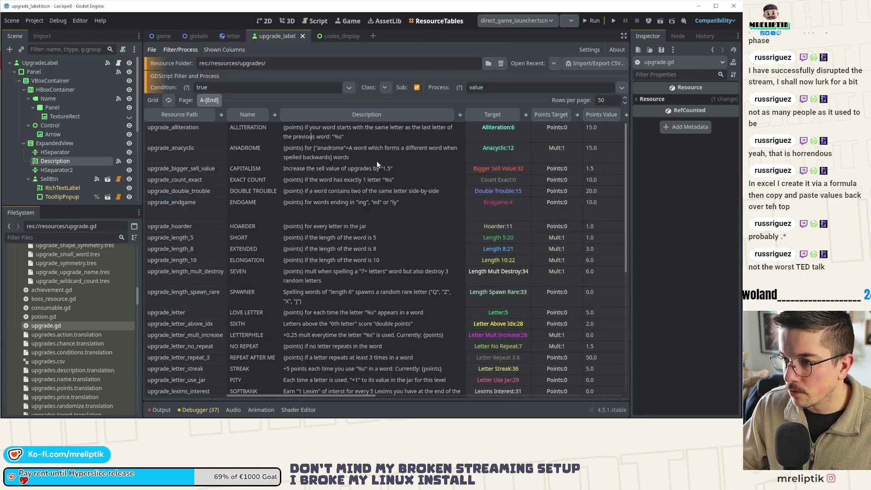
Trim ALLITERATION's name to ALLITERATIO in the upgrades table, then reopen upgrade.gd.
click(265, 135)
key(BackSpace)
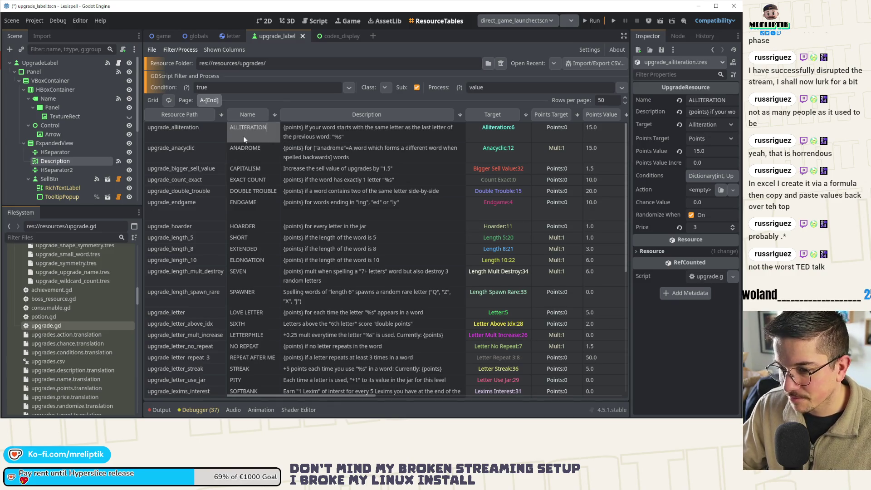
double_click(59, 326)
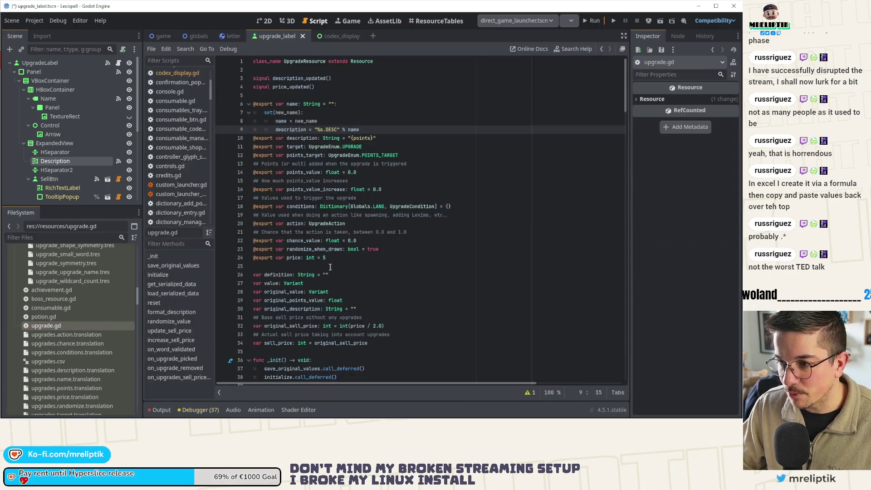
scroll(278, 276, down, 5)
scroll(362, 278, up, 2)
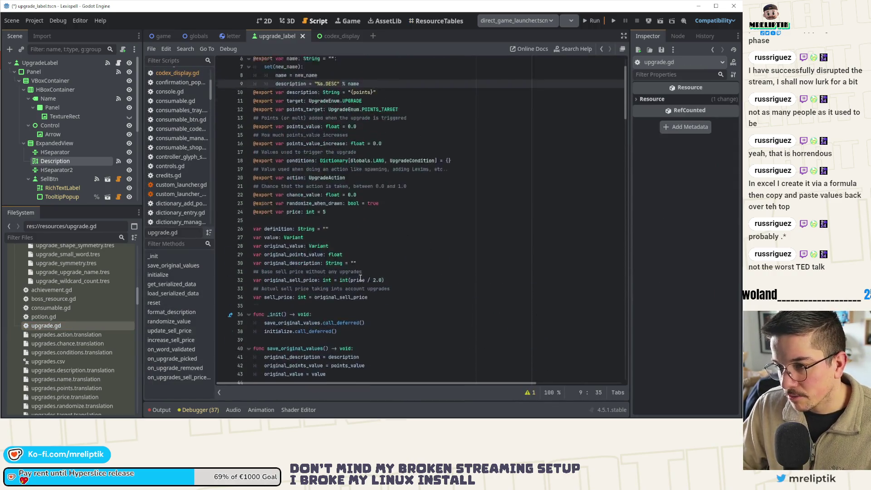
scroll(361, 278, up, 2)
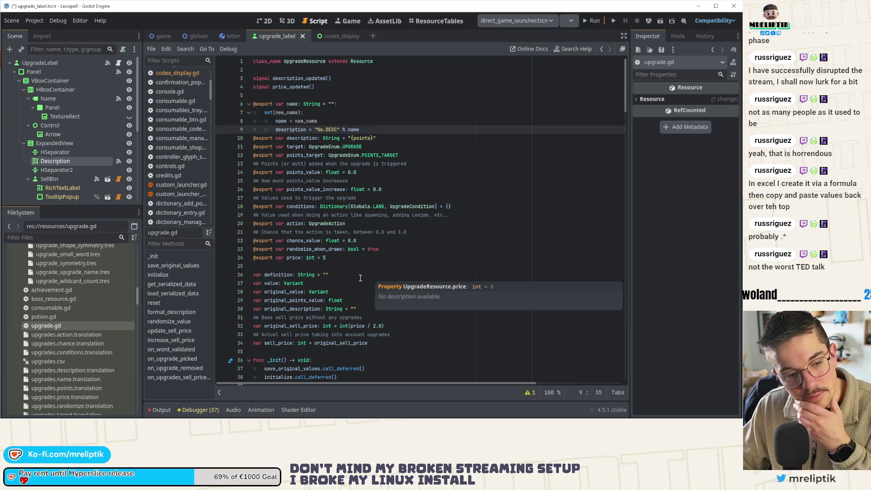
scroll(361, 278, down, 7)
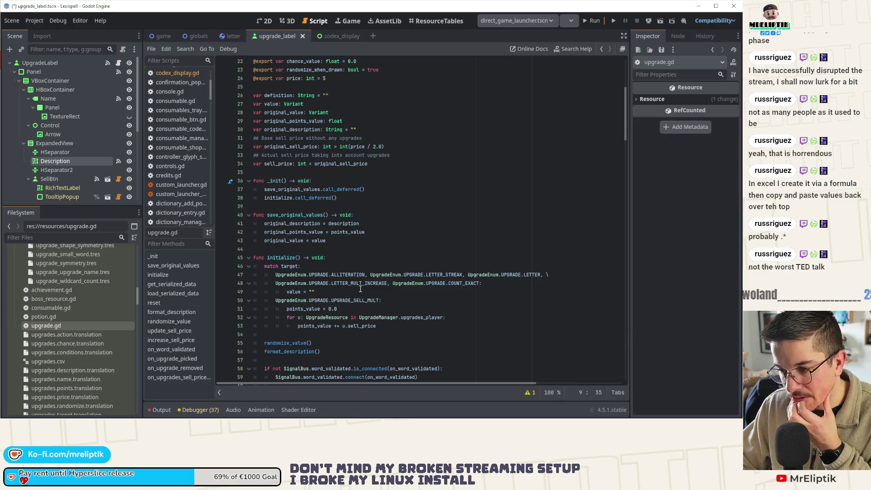
Make _init start with 'if Engine.is_editor_hint(): return' and save.
double_click(277, 181)
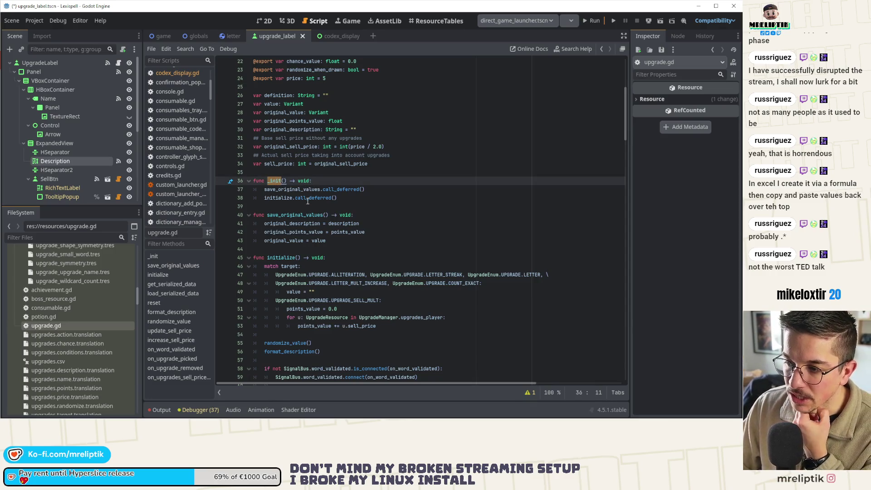
key(End)
scroll(333, 275, up, 2)
scroll(332, 276, down, 2)
key(Return)
text(if E)
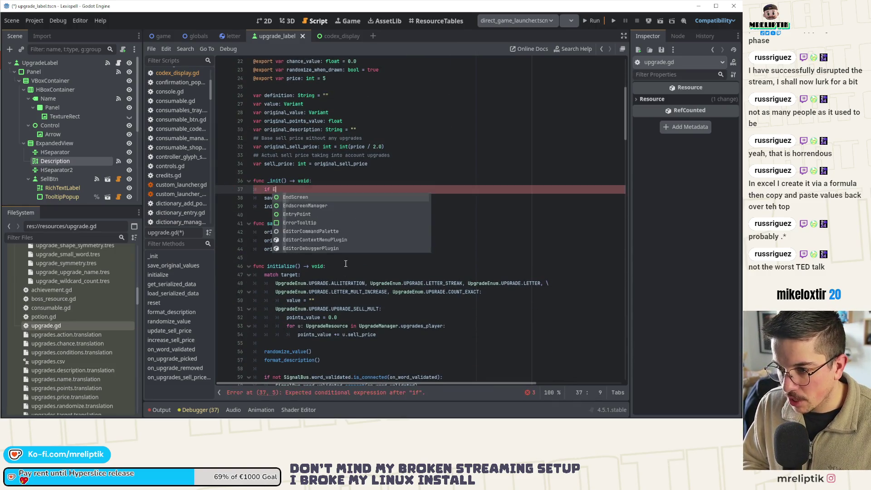
text(n)
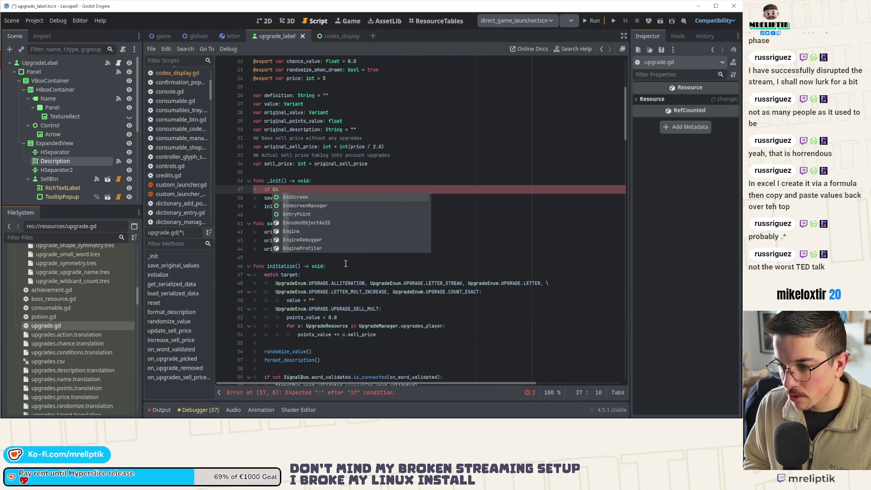
text(gin)
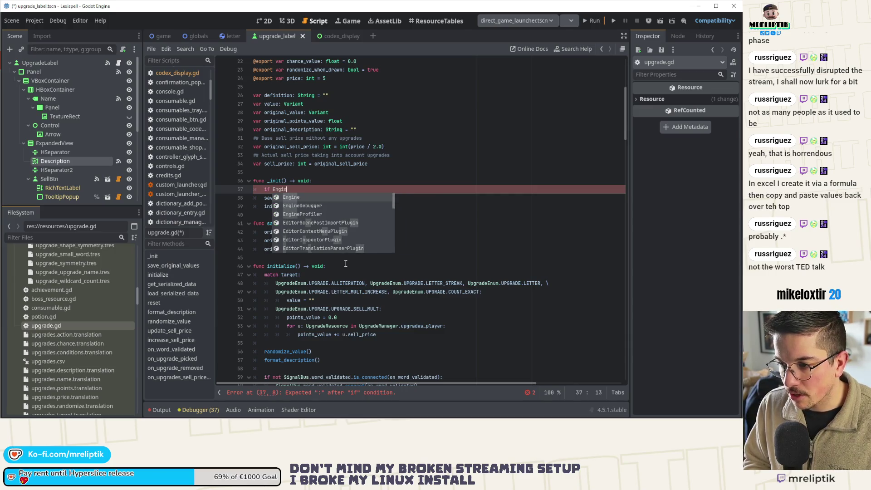
key(BackSpace)
key(BackSpace)
key(BackSpace)
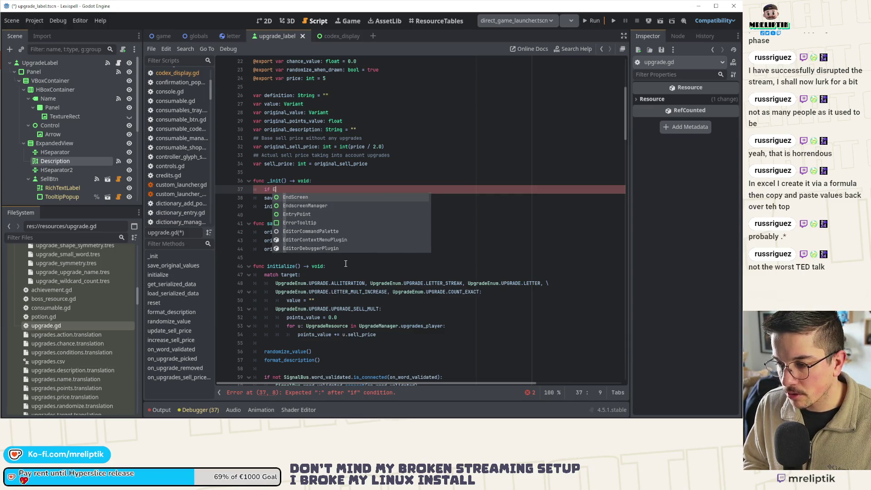
text(ngine.is_ed)
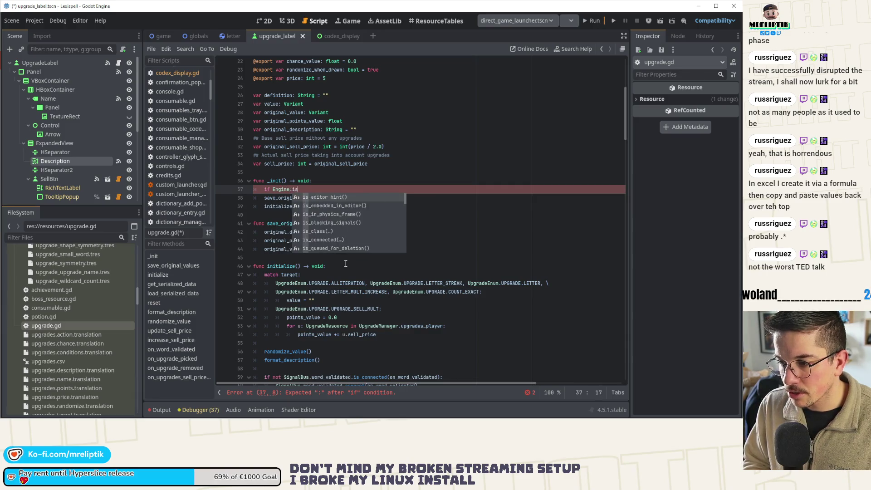
key(Return)
text(: retun)
key(ctrl+s)
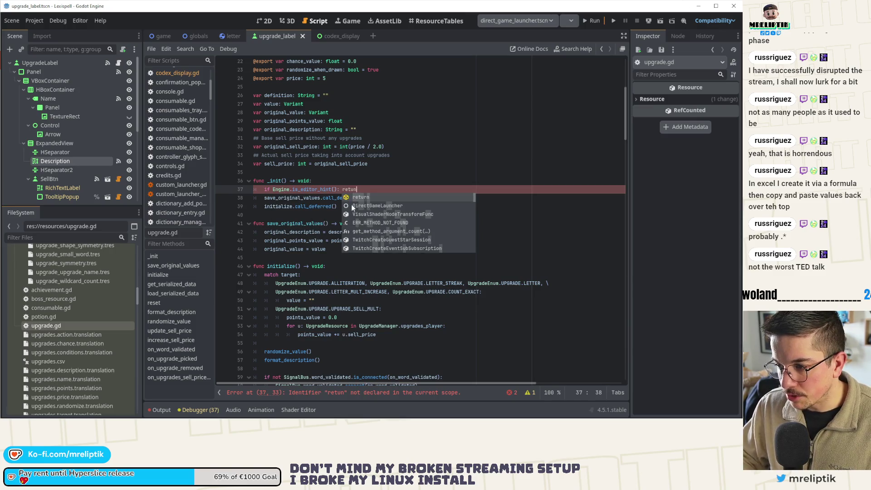
key(Return)
key(ctrl+s)
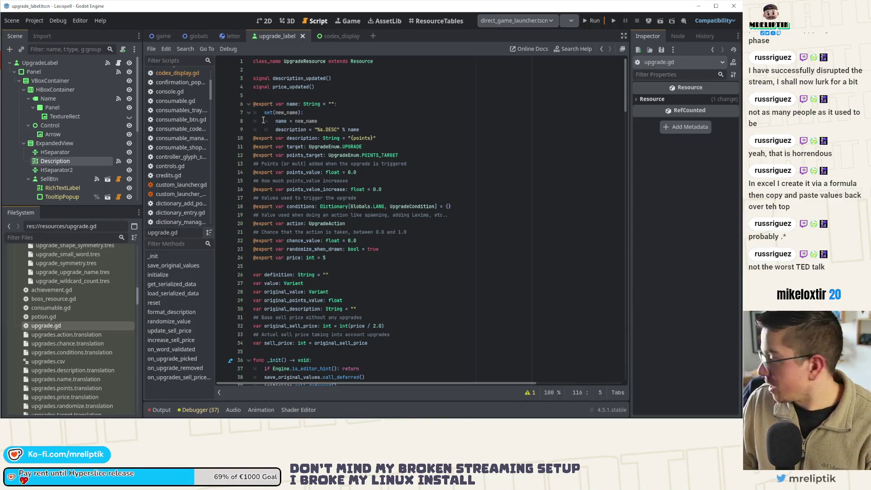
click(251, 61)
key(Return)
key(Up)
text(@tool)
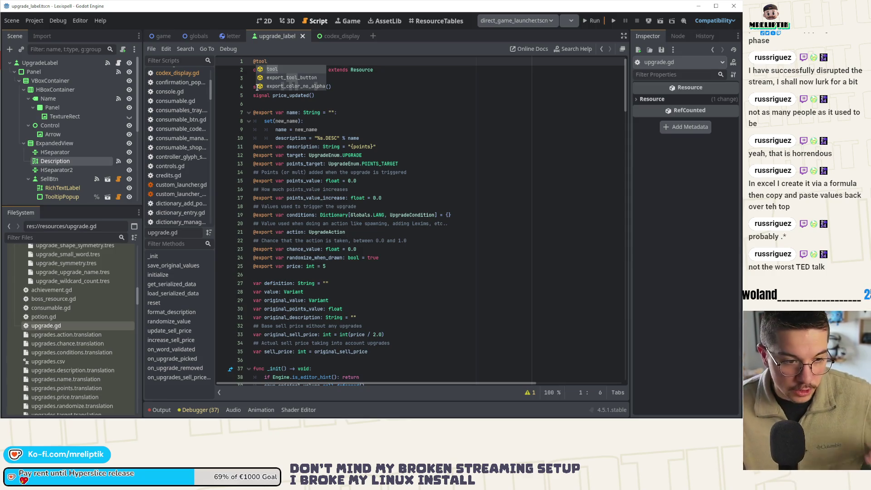
From the letter scene, reopen upgrade.gd and list the upgrades in ResourceTables, selecting ALLITERATION's name.
click(396, 92)
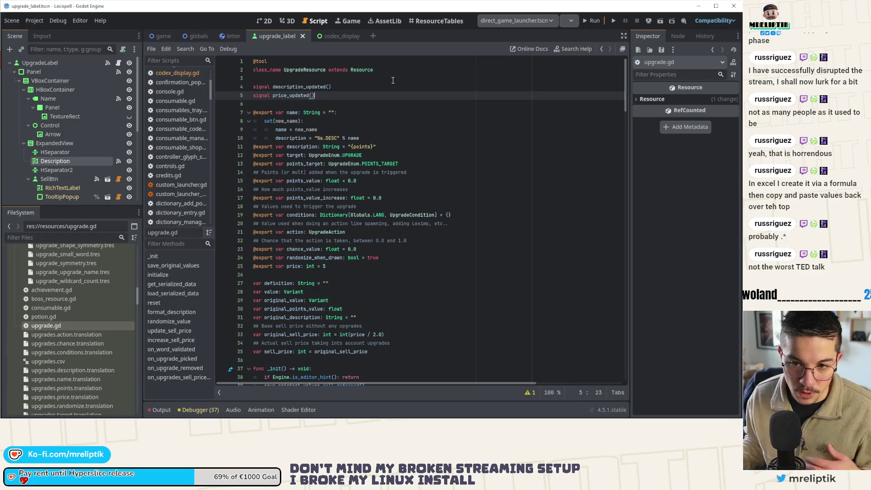
click(371, 76)
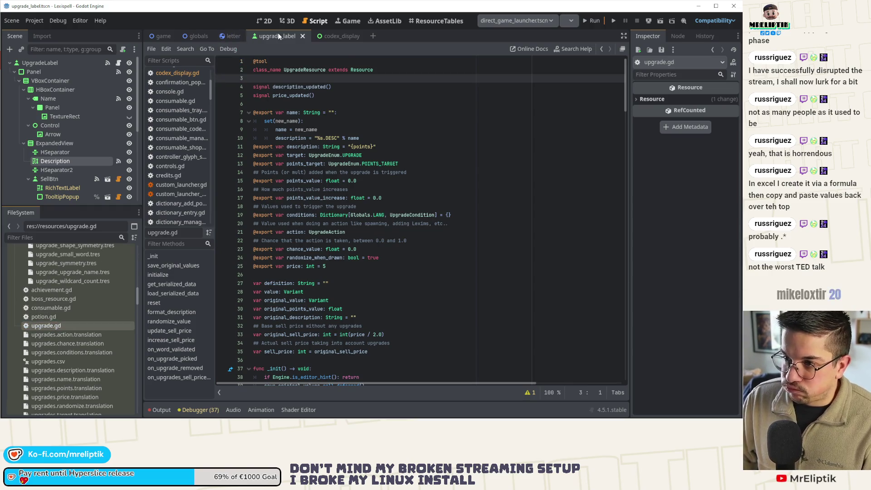
click(233, 35)
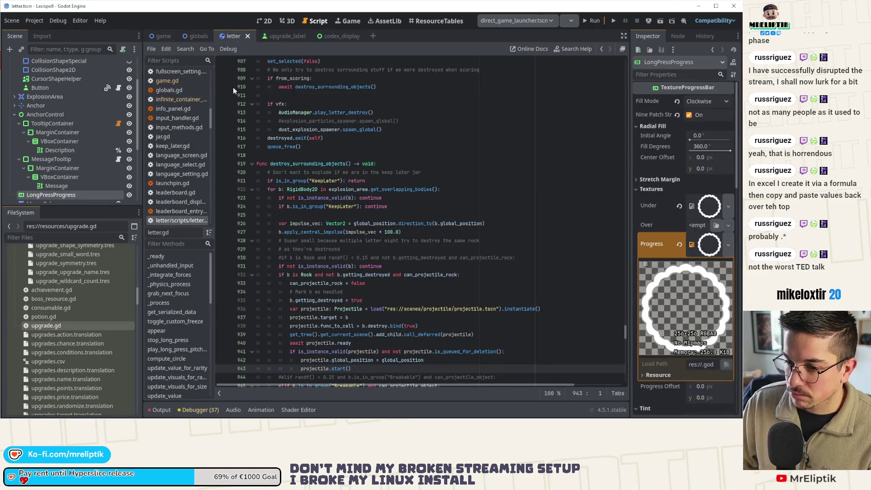
double_click(54, 327)
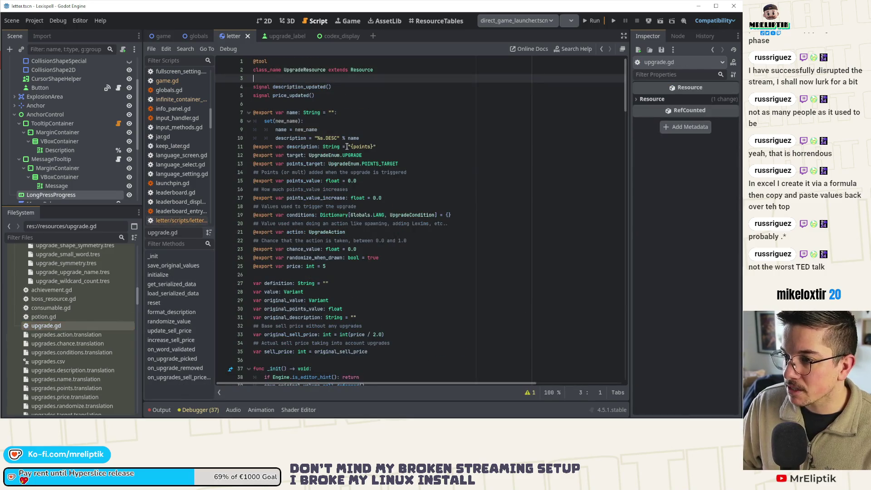
scroll(59, 306, up, 10)
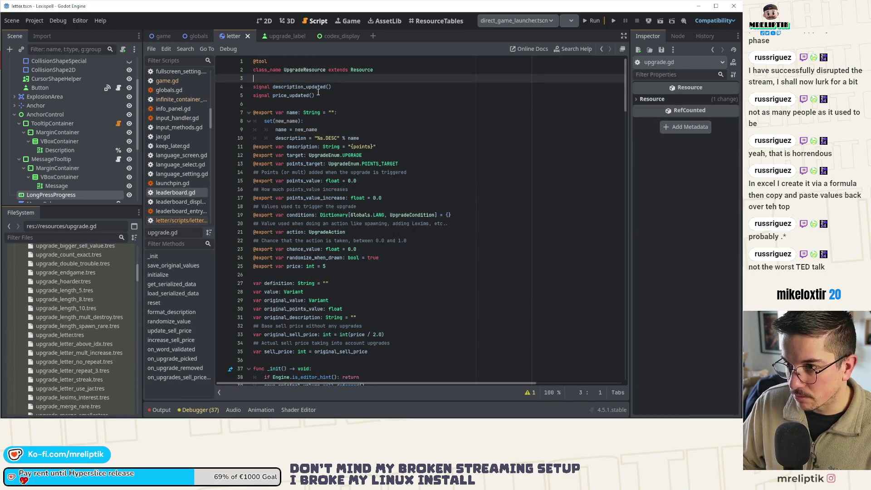
click(426, 20)
click(274, 129)
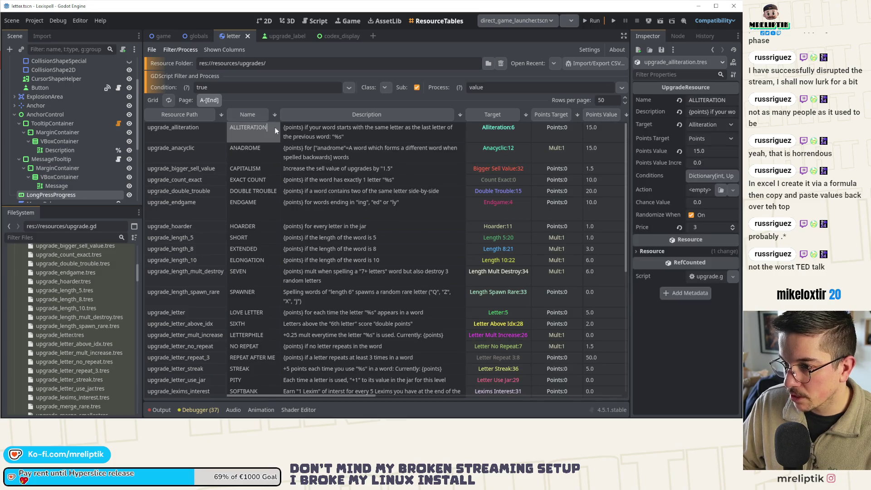
Replace the ALLITERATION name with UPGRADE.ALLITERATION and check the edited cell.
key(BackSpace)
text(N)
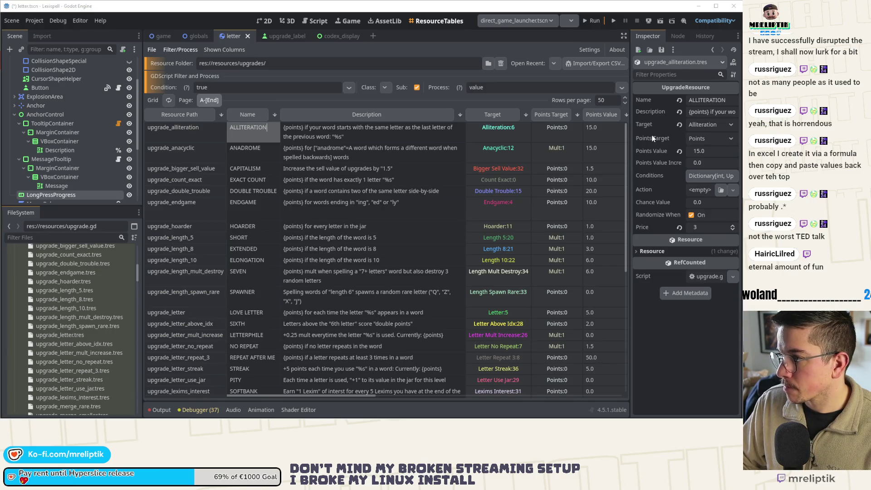
key(ctrl+a)
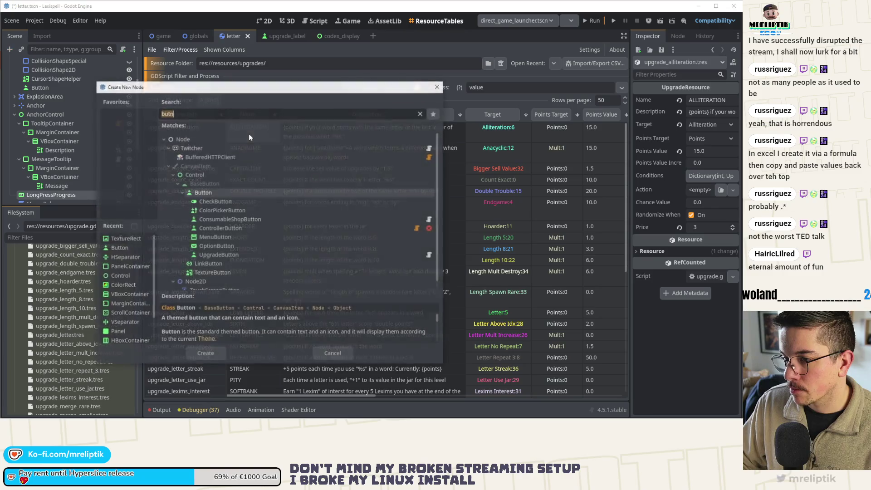
click(320, 347)
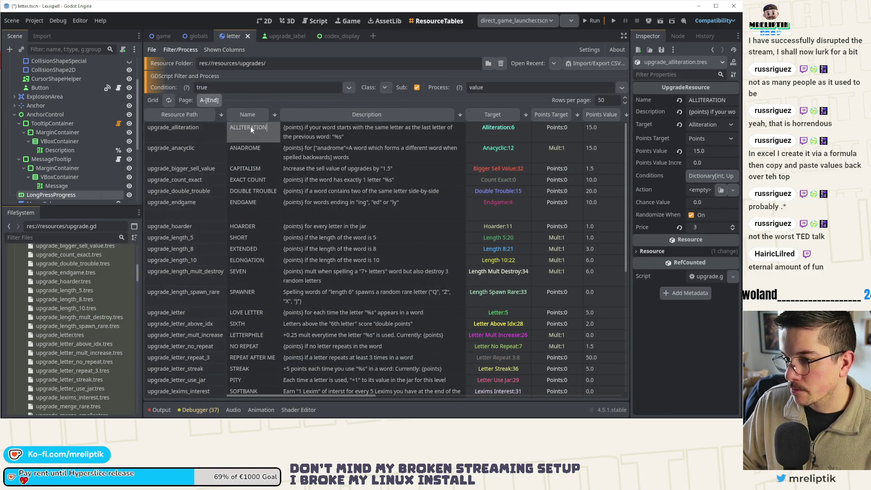
text(UPGRADE.ALLITERATION)
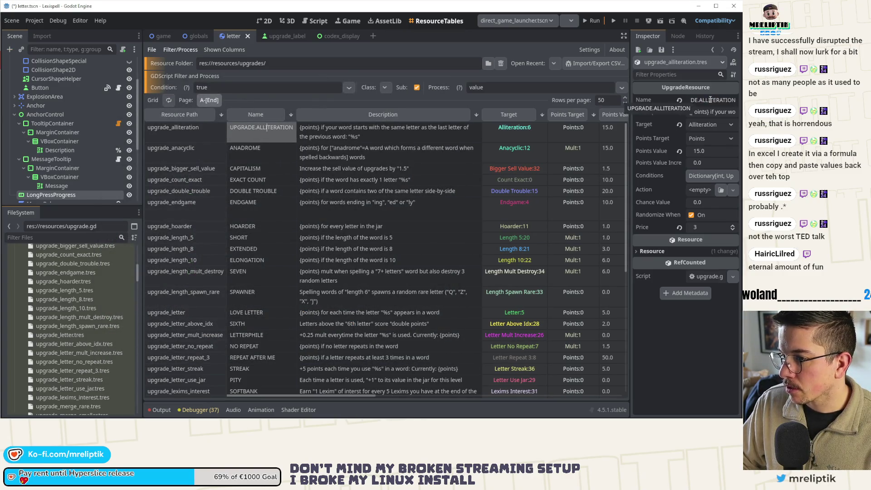
click(267, 131)
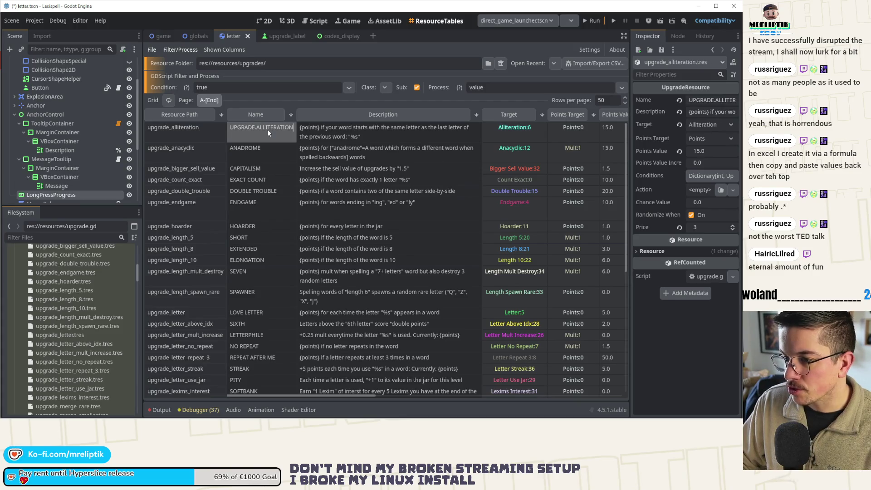
Glance at the Output log, then select the ANADROME upgrade's name.
click(163, 410)
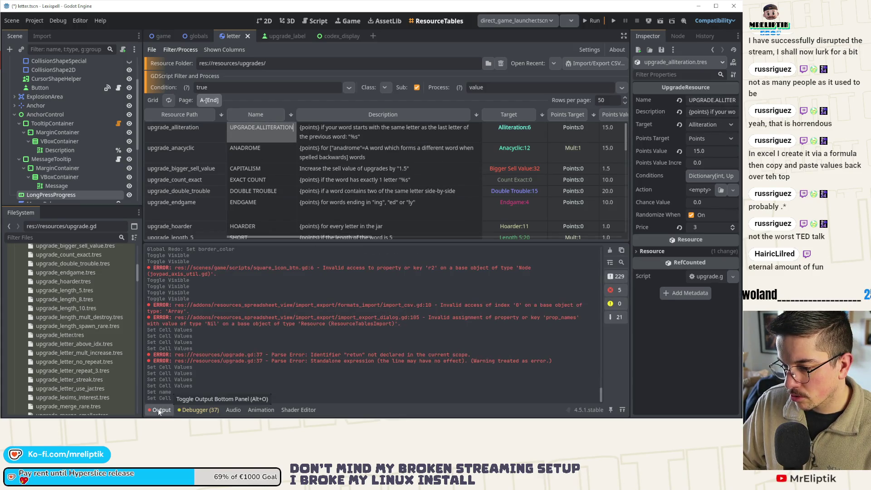
click(162, 410)
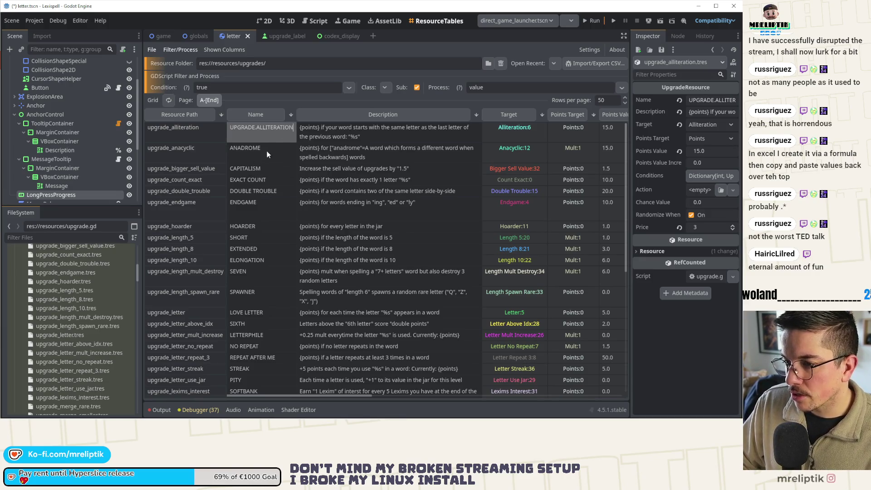
click(267, 153)
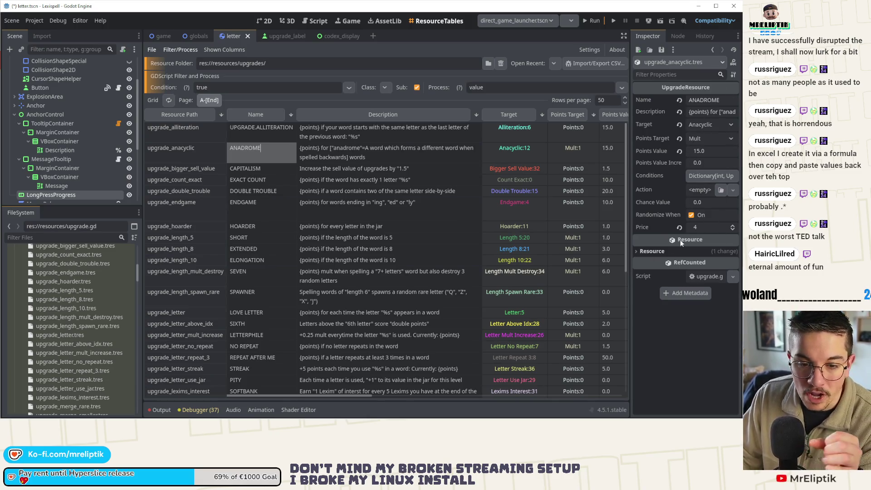
Inspect the upgrade's Conditions dictionary and select the ANADROME name in the Inspector.
click(713, 176)
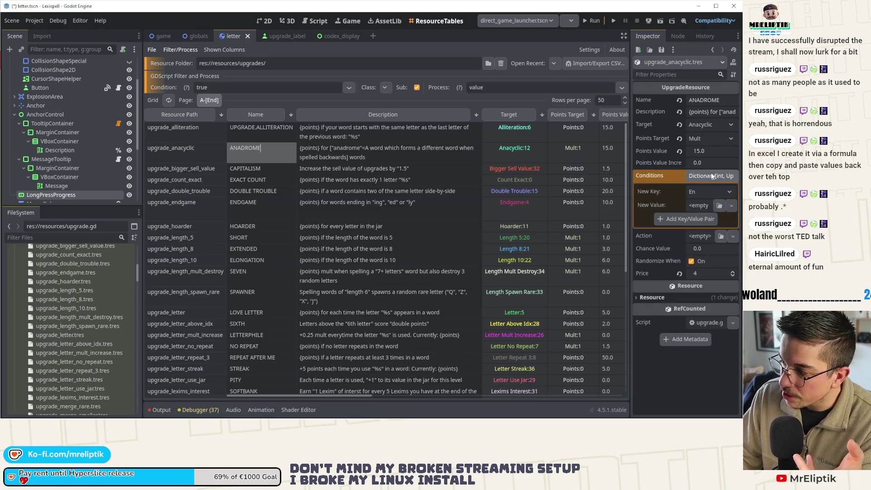
double_click(712, 176)
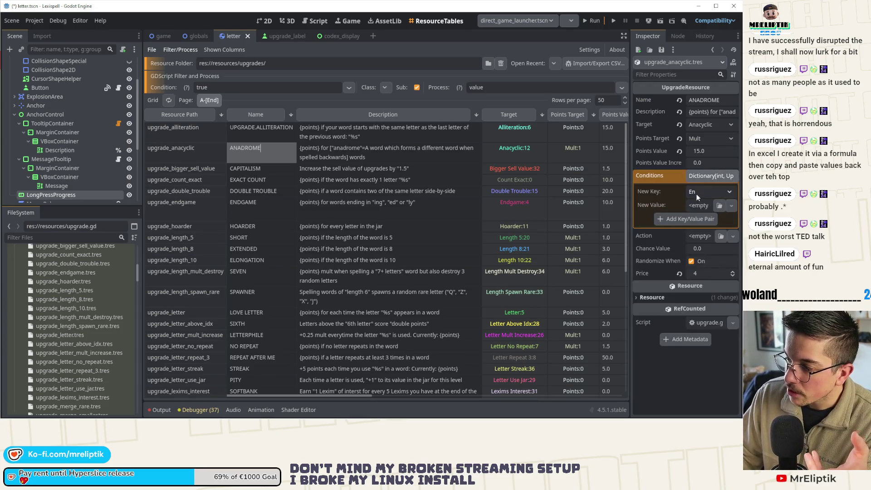
click(696, 177)
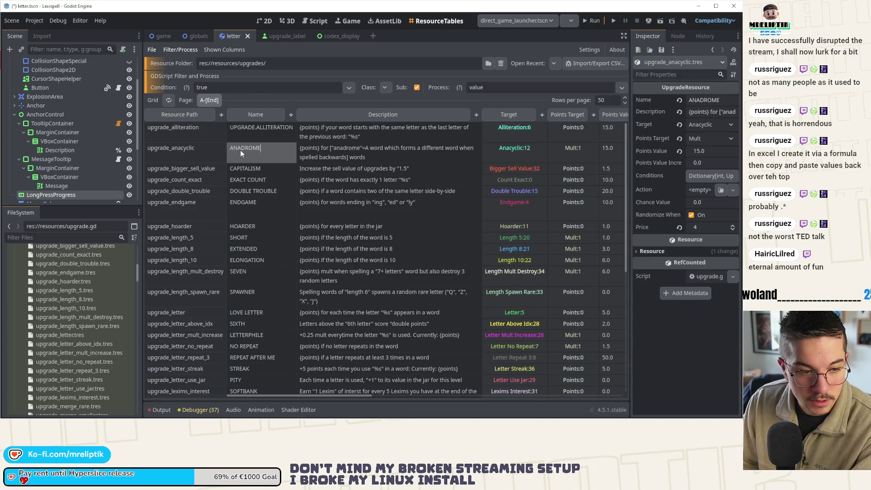
double_click(701, 102)
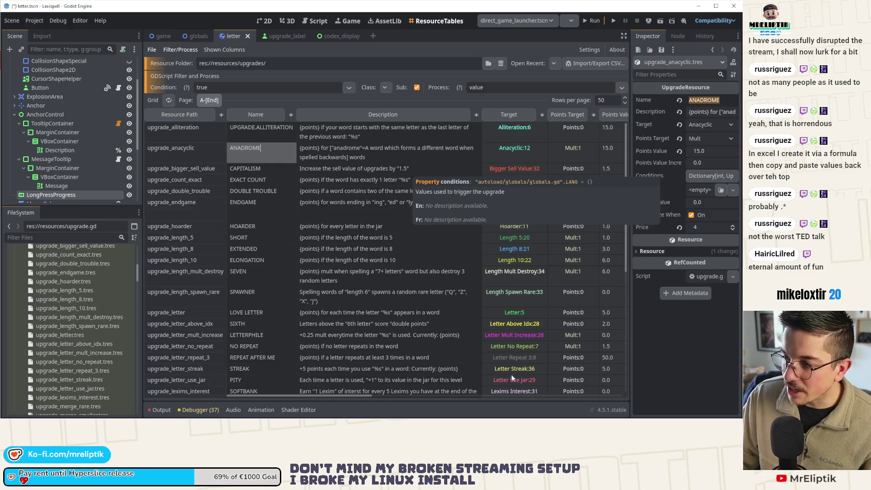
Narrow the scene and file docks so more upgrade table columns show.
scroll(259, 230, down, 5)
scroll(235, 290, up, 5)
scroll(228, 291, down, 3)
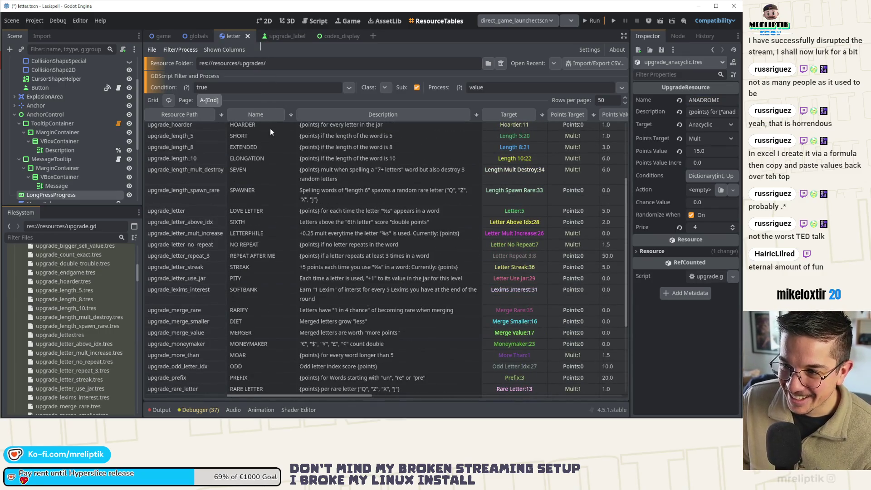
scroll(268, 145, up, 3)
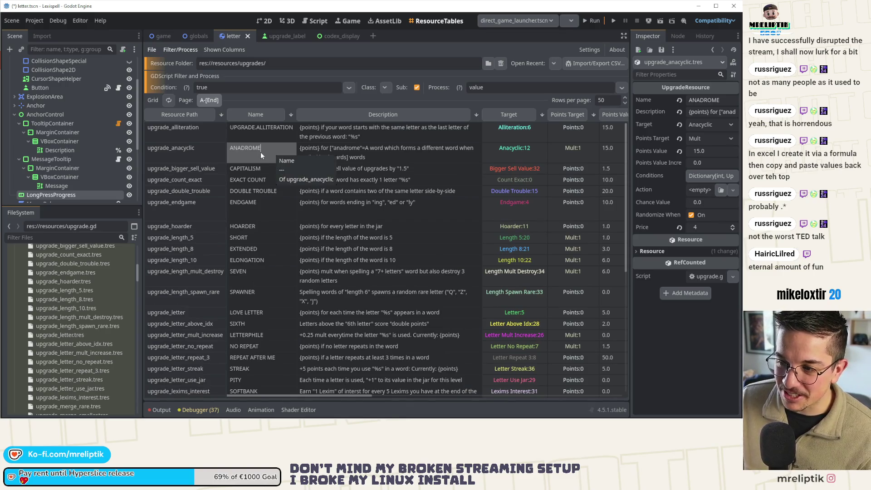
scroll(262, 175, down, 2)
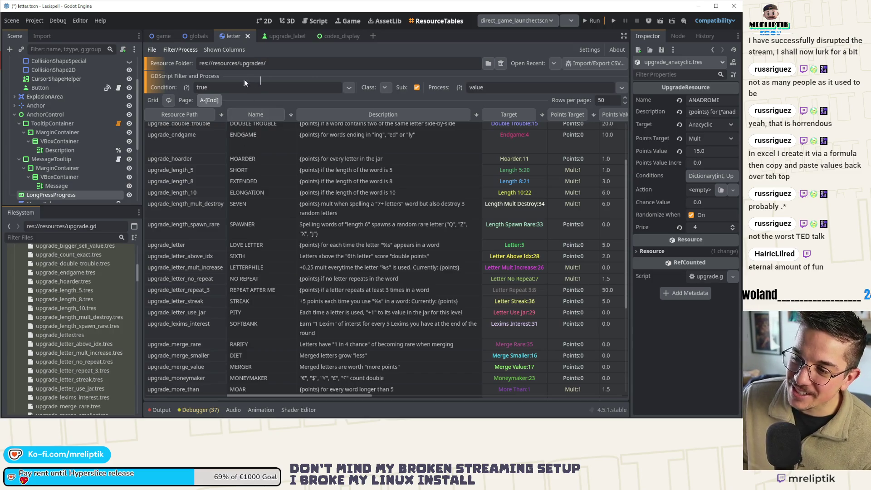
drag(141, 118, 90, 119)
scroll(358, 307, up, 2)
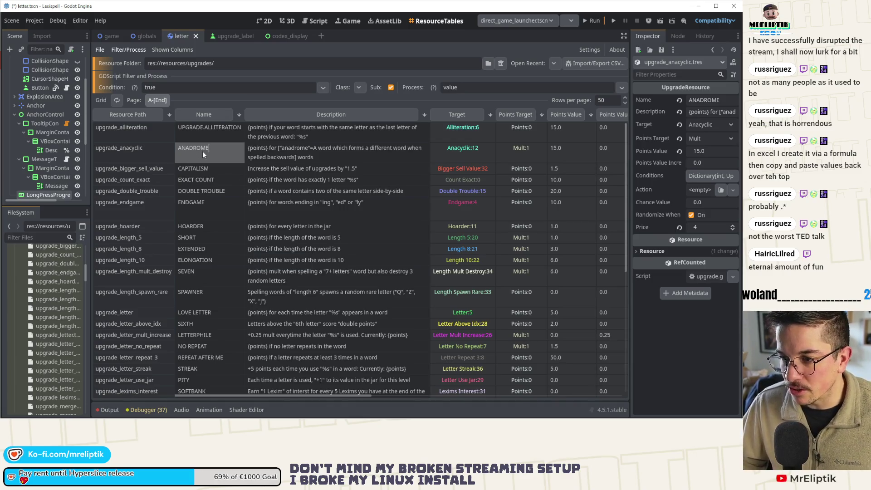
Widen the Inspector and paste UPGRADE.ANADROME over the ANADROME name.
drag(631, 128, 562, 133)
double_click(674, 101)
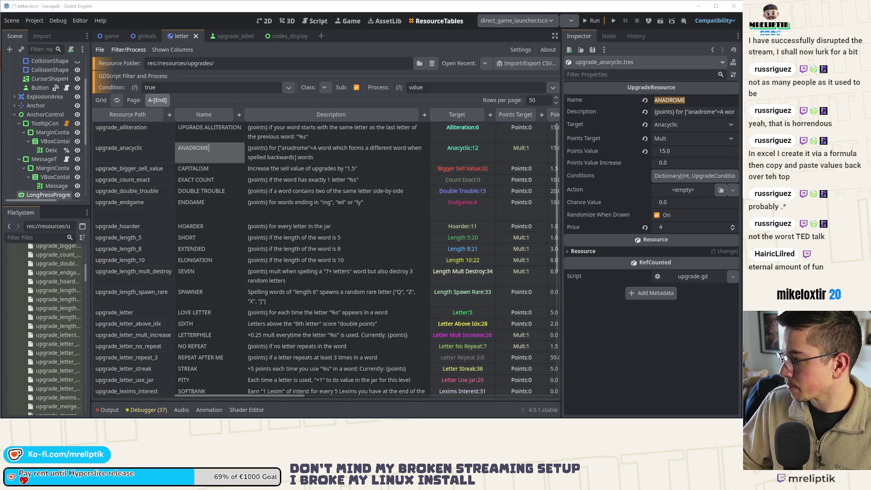
click(688, 104)
text(UPGRADE.ANADROME)
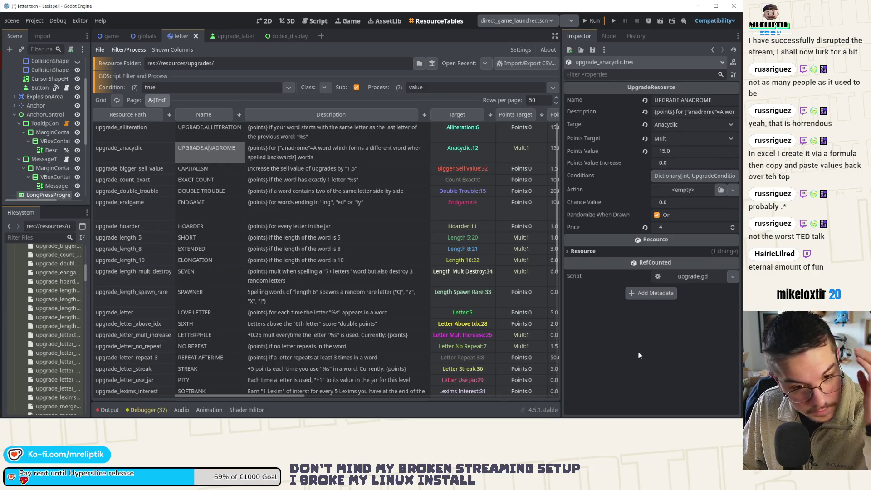
Look through the CAPITALISM, DOUBLE TROUBLE and BACK TO START upgrades' properties.
click(229, 169)
click(716, 97)
key(ctrl+a)
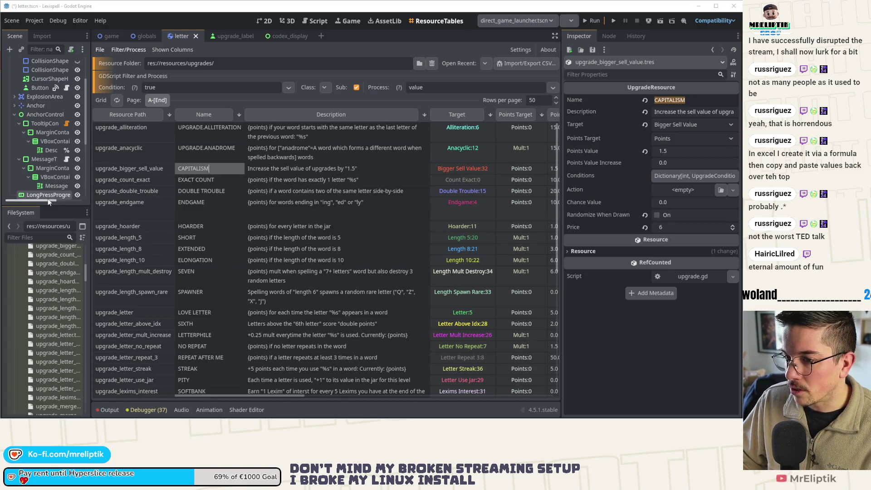
click(226, 190)
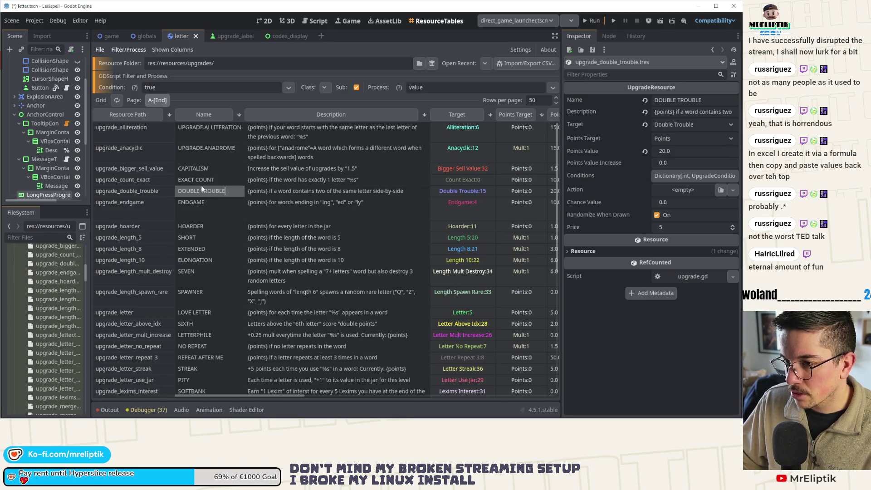
scroll(201, 189, down, 5)
scroll(204, 184, up, 3)
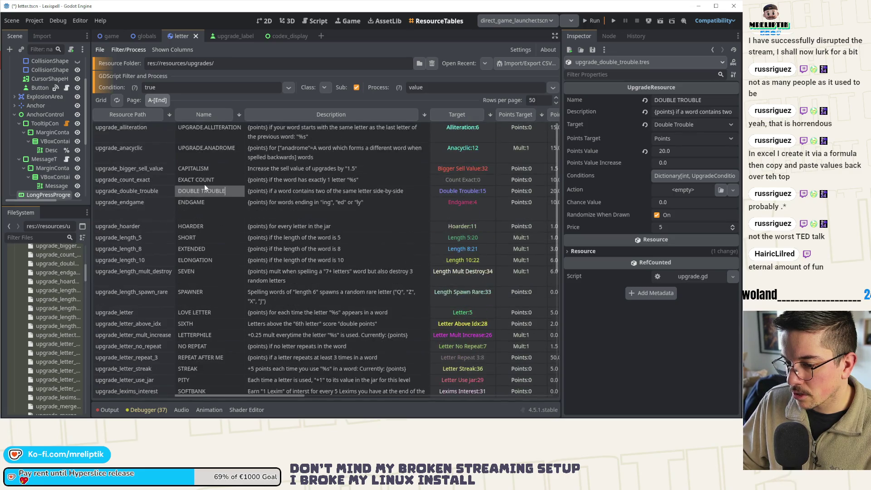
scroll(204, 184, down, 6)
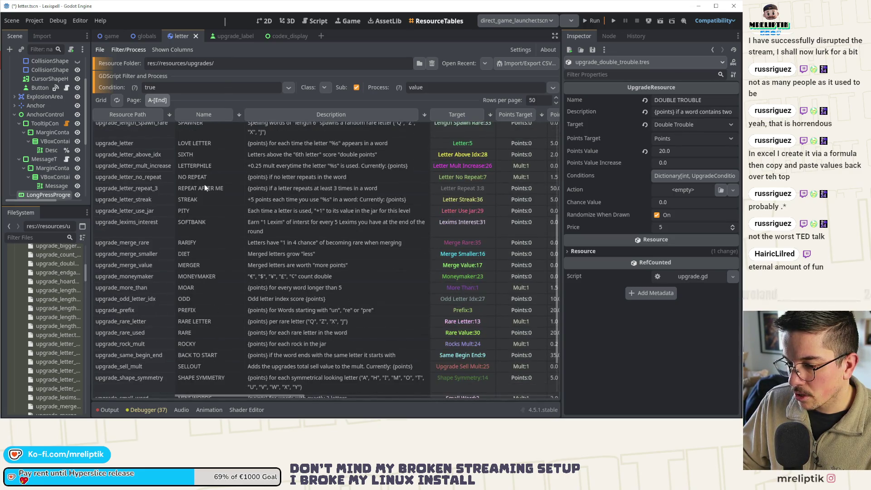
click(203, 357)
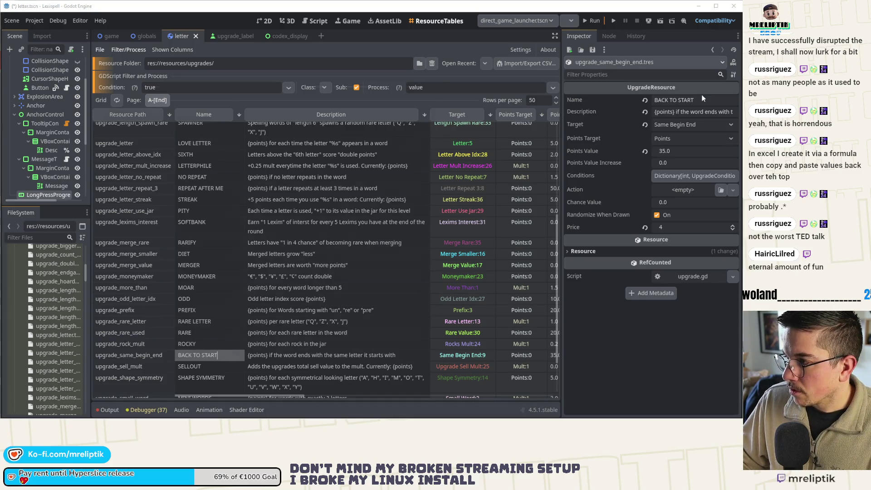
Rename BACK TO START to UPGRADE.BACK_TO_START.
key(ctrl+a)
key(Escape)
key(ctrl+v)
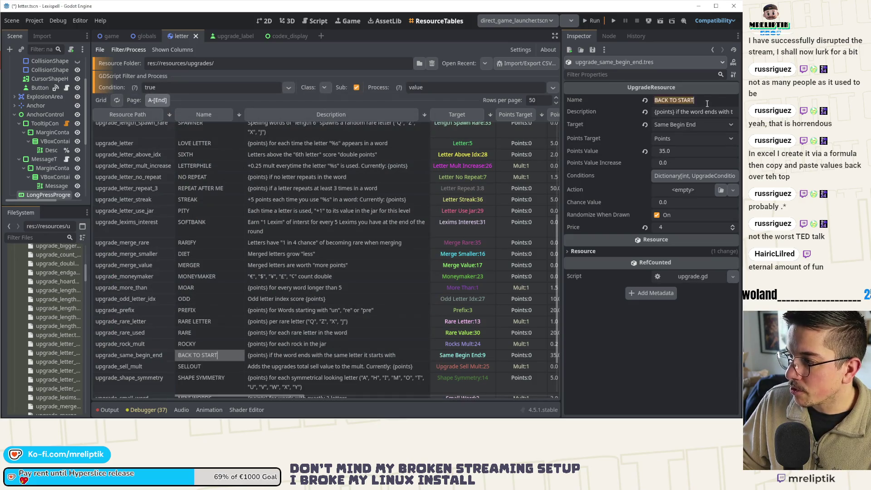
scroll(211, 305, up, 5)
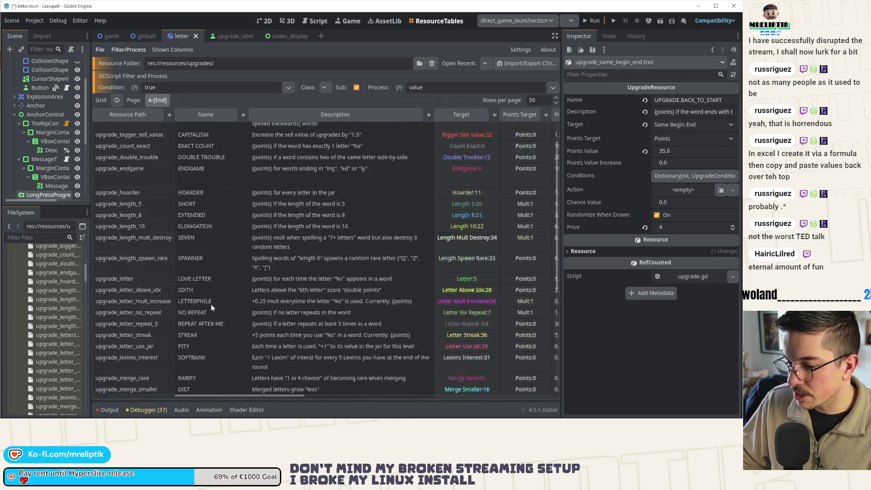
Rename CAPITALISM to UPGRADE.CAPITALISM.
click(215, 168)
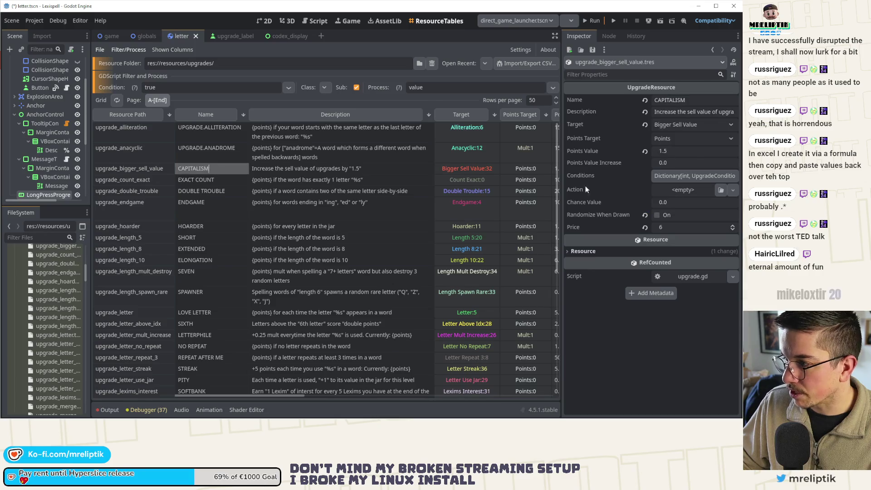
click(706, 100)
text(UPGRADE.CAPITALISM)
click(685, 351)
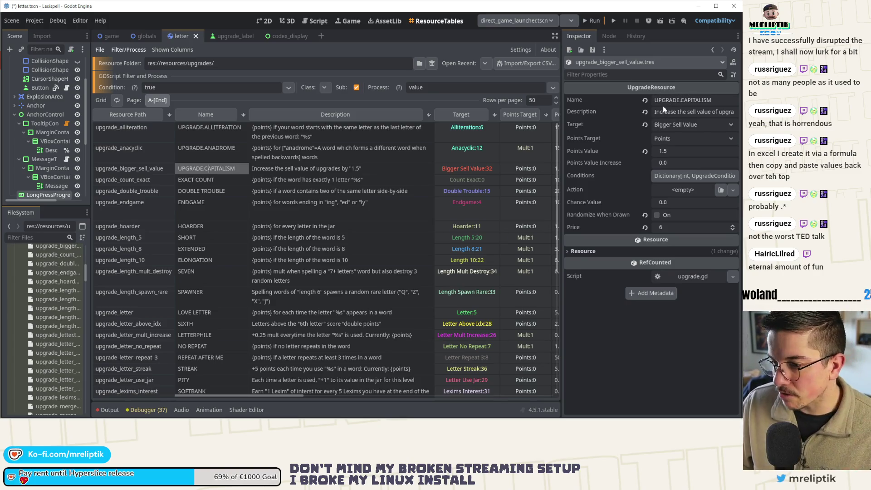
click(233, 180)
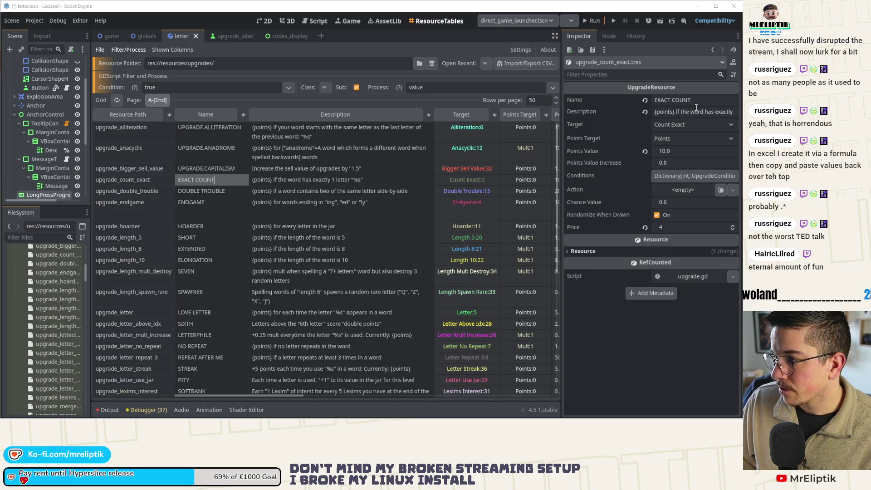
Rename EXACT COUNT, DOUBLE TROUBLE and ENDGAME to UPGRADE.EXACT_COUNT, UPGRADE.DOUBLE_TROUBLE and UPGRADE.ENDGAME.
key(ctrl+a)
key(Escape)
click(702, 100)
key(ctrl+a)
text(UPGRADE.EXACT_COUNT)
click(225, 192)
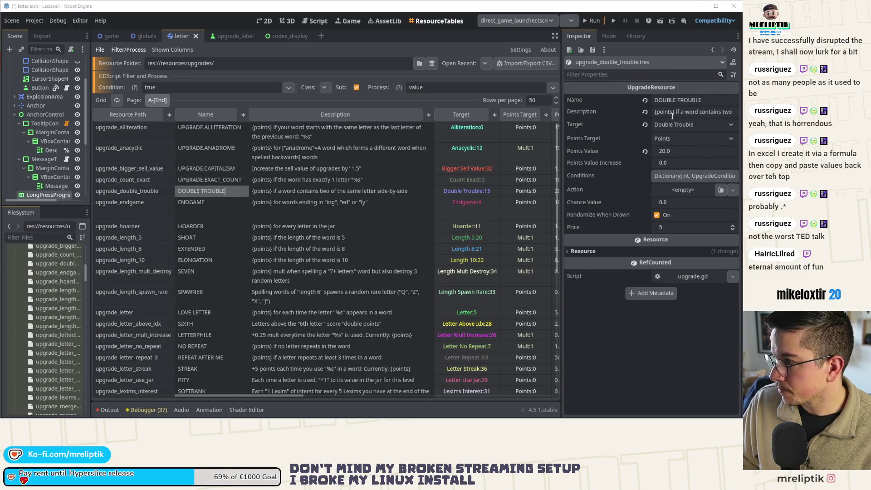
text(UPGRADE.DOUBLE_TROUBLE)
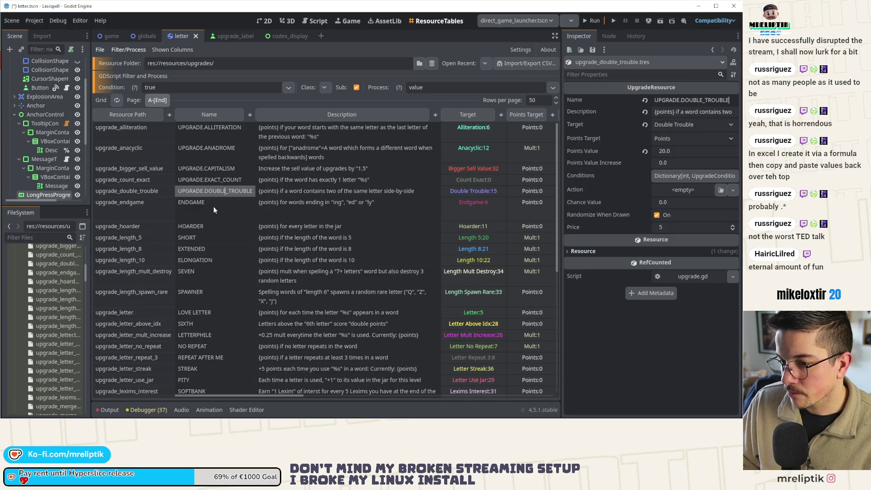
click(216, 208)
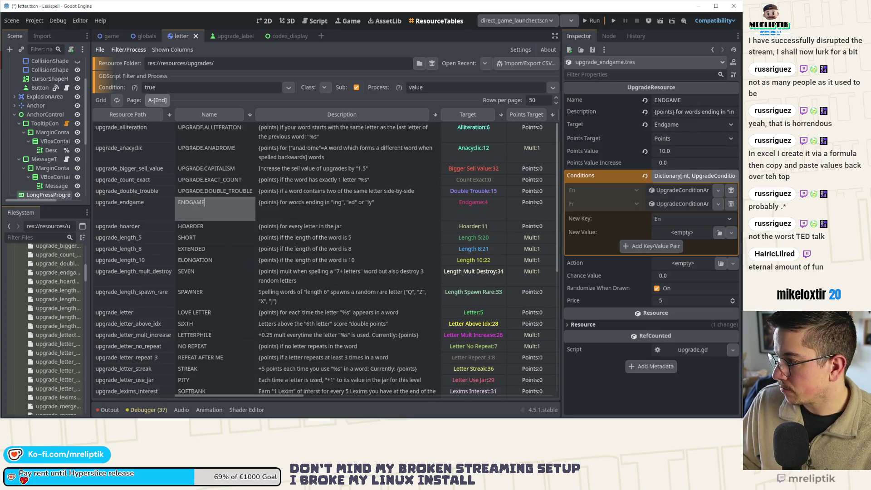
key(Home)
text(UPGRADE.)
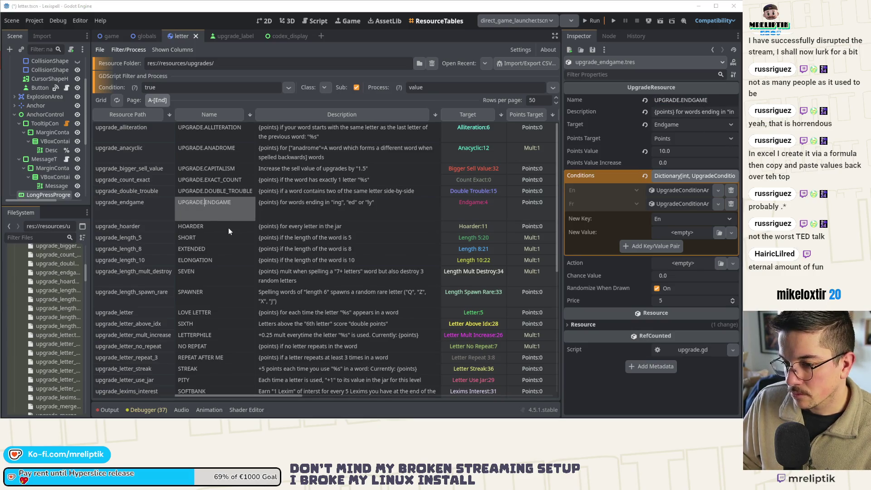
Prefix the HOARDER, SHORT, EXTENDED and ELONGATION names with UPGRADE.
click(229, 229)
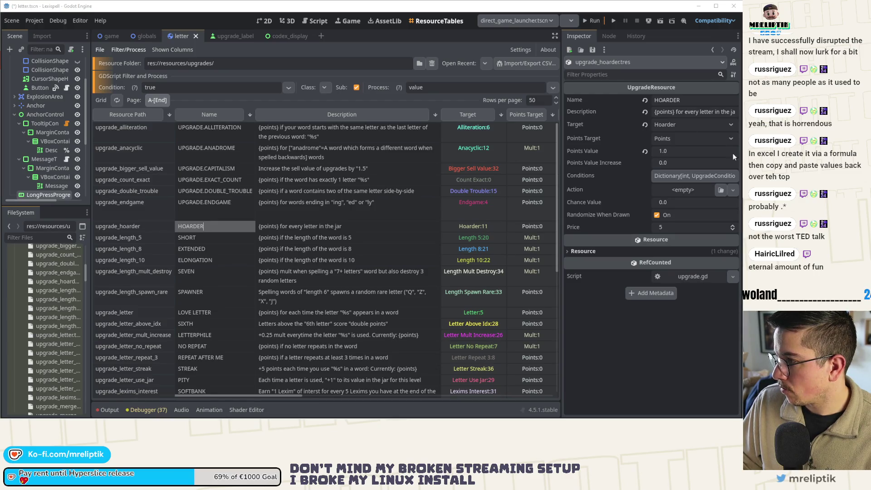
double_click(688, 99)
text(UPGRADE.)
click(200, 239)
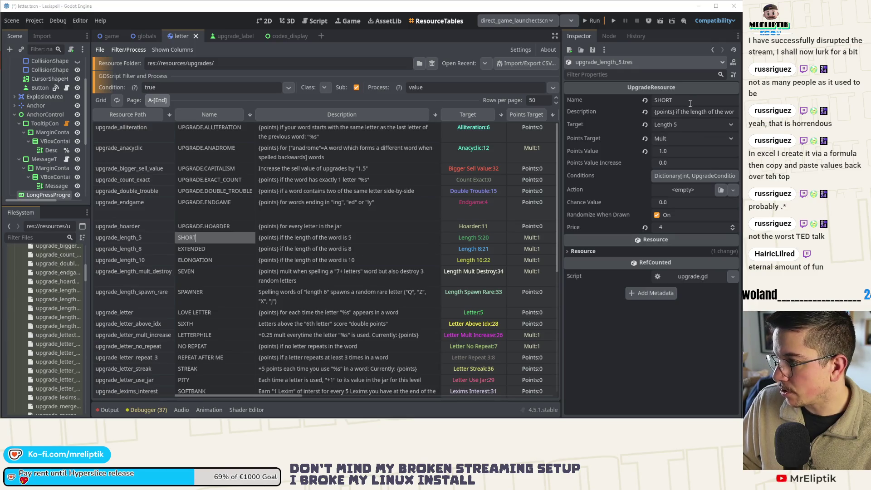
key(Home)
text(UPGRADE.)
click(214, 249)
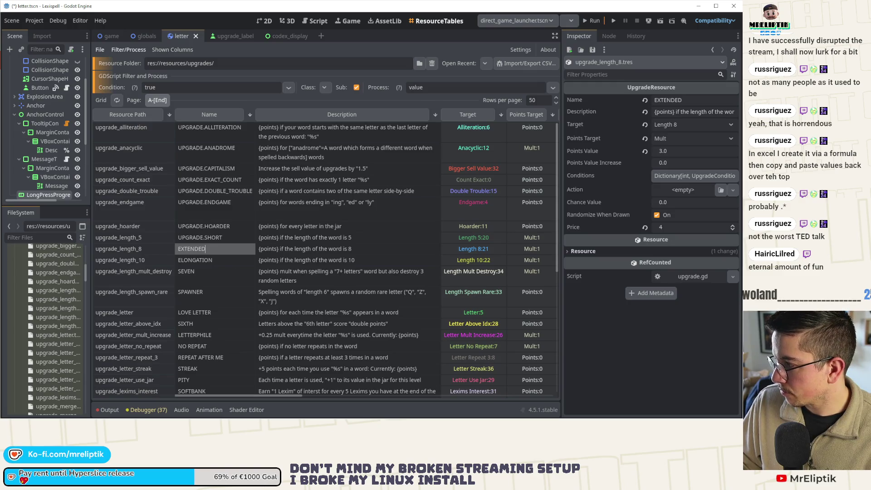
key(Home)
text(UPGRADE.)
click(202, 260)
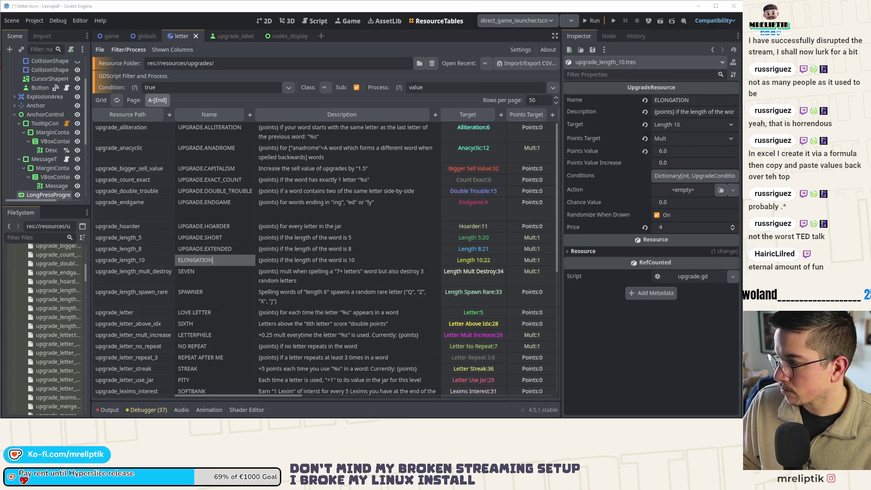
key(Home)
text(UPGRADE.)
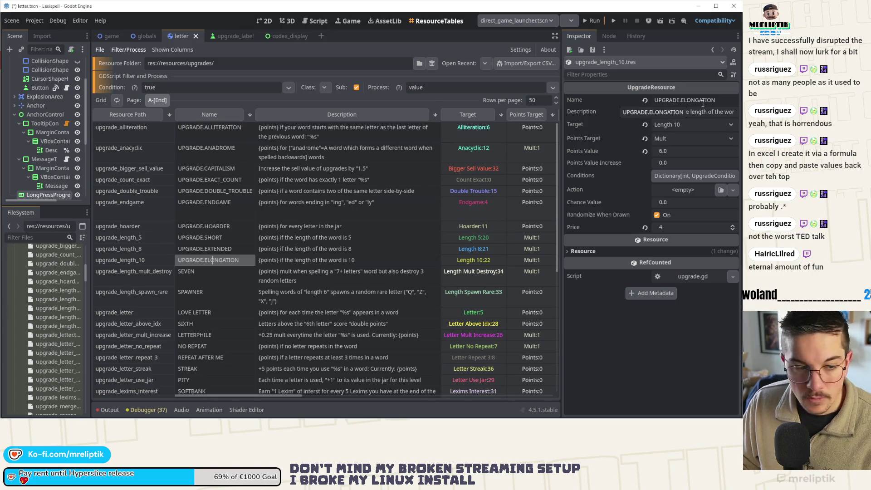
Rename SEVEN, SPAWNER, LOVE LETTER and SIXTH to UPGRADE.SEVEN, UPGRADE.SPAWNER, UPGRADE.LOVE_LETTER, UPGRADE.SIXTH.
click(210, 275)
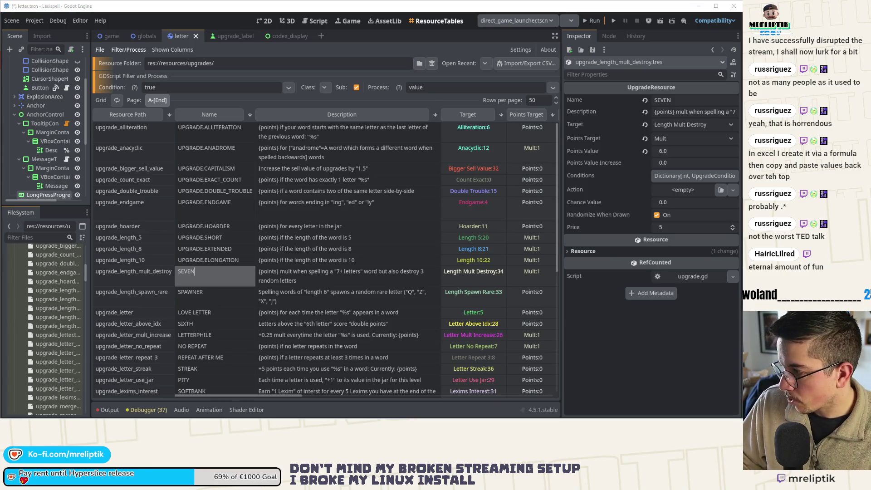
key(Home)
text(UPGRADE.)
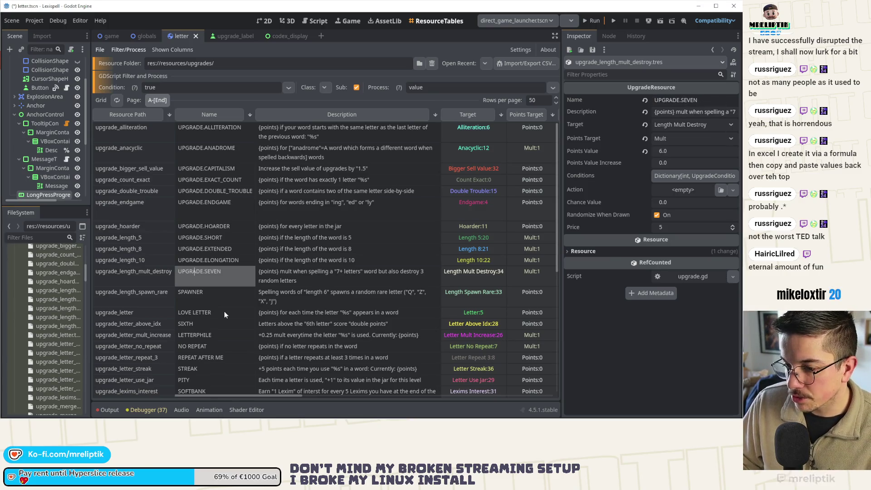
click(221, 297)
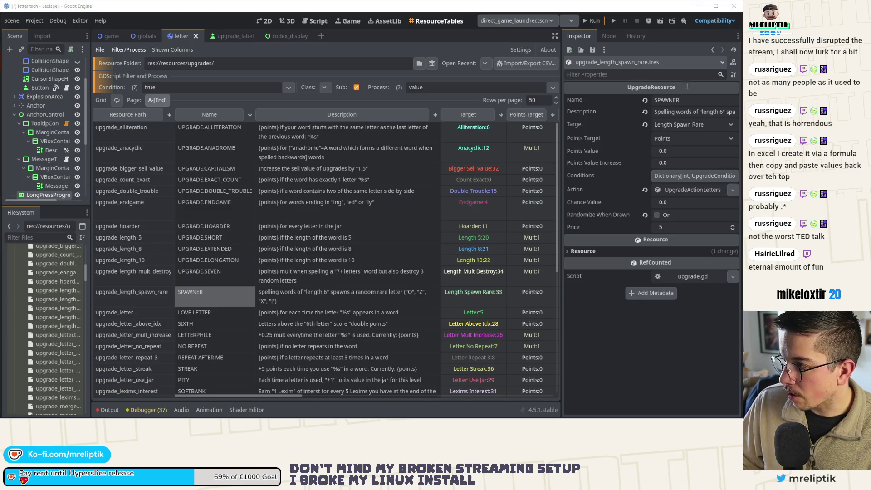
key(Return)
click(224, 312)
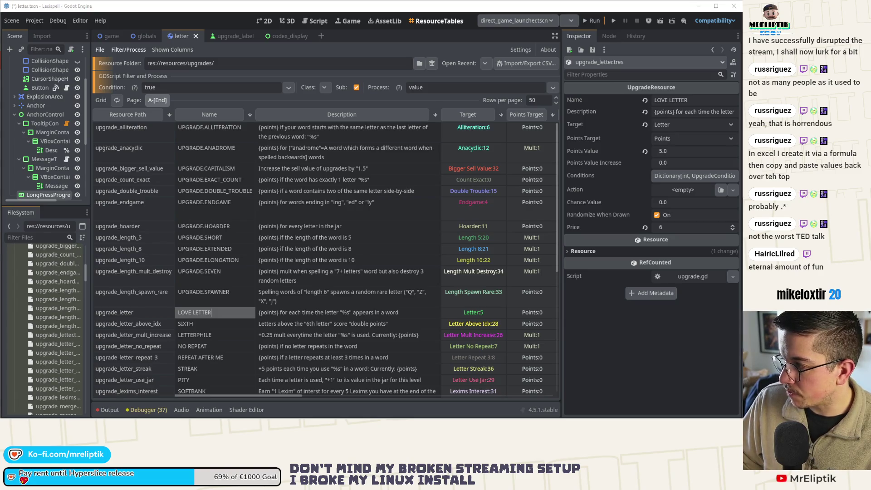
text(UPGRADE.LOVE_LETTER)
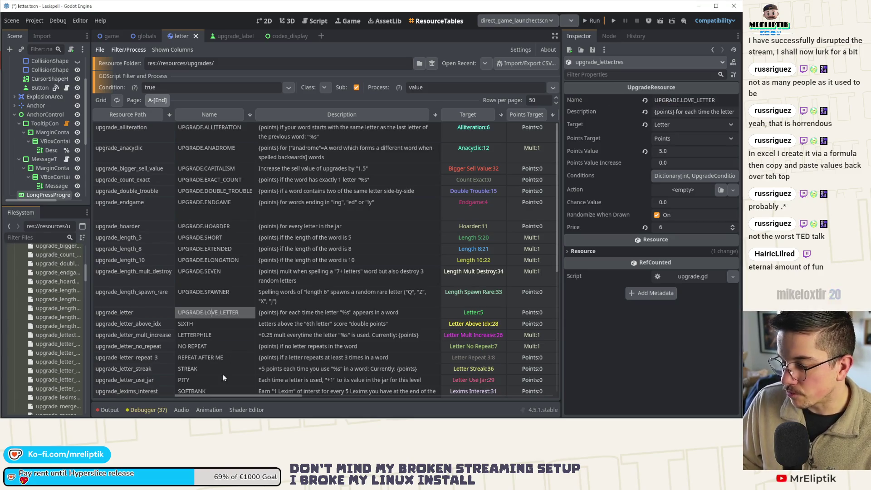
click(200, 326)
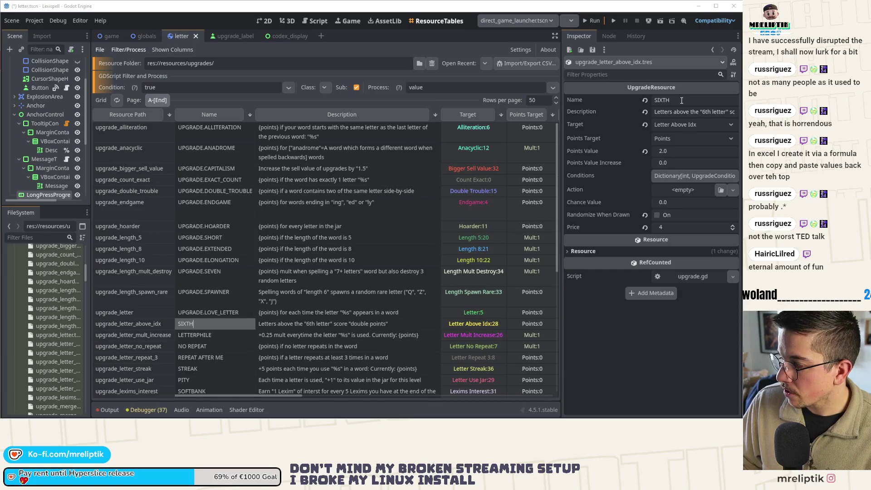
key(Home)
text(UPGRADE.)
click(205, 334)
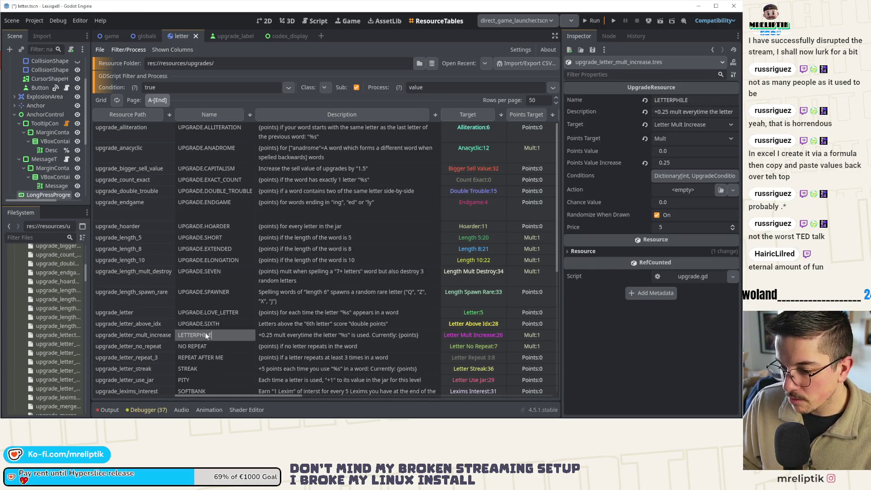
Rename NO REPEAT and REPEAT AFTER ME to UPGRADE.NO_REPEAT and UPGRADE.REPEAT_AFTER_ME.
scroll(205, 333, down, 1)
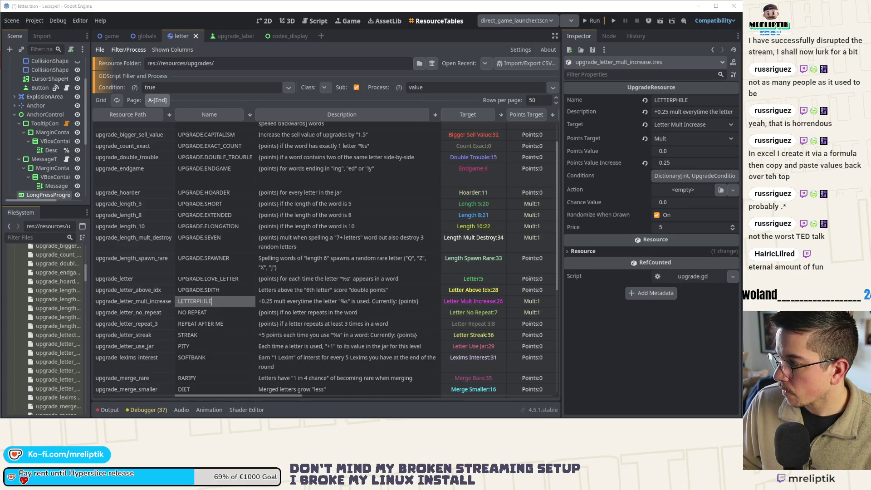
click(198, 314)
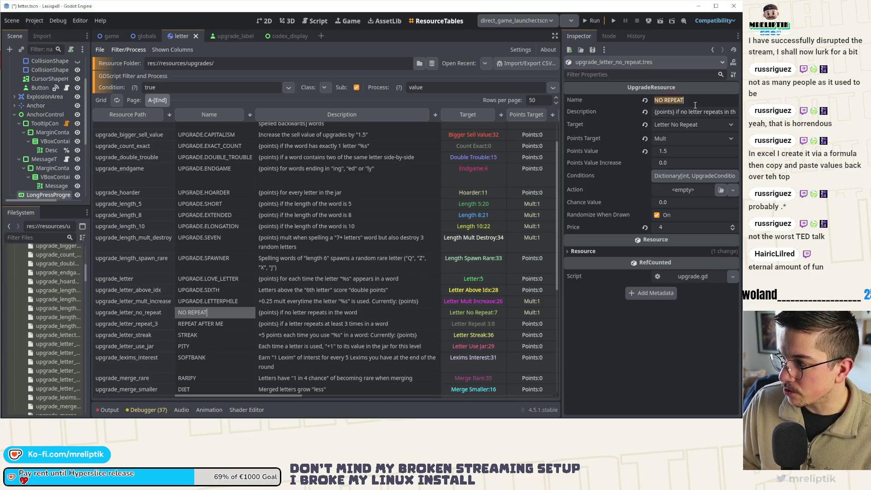
click(201, 325)
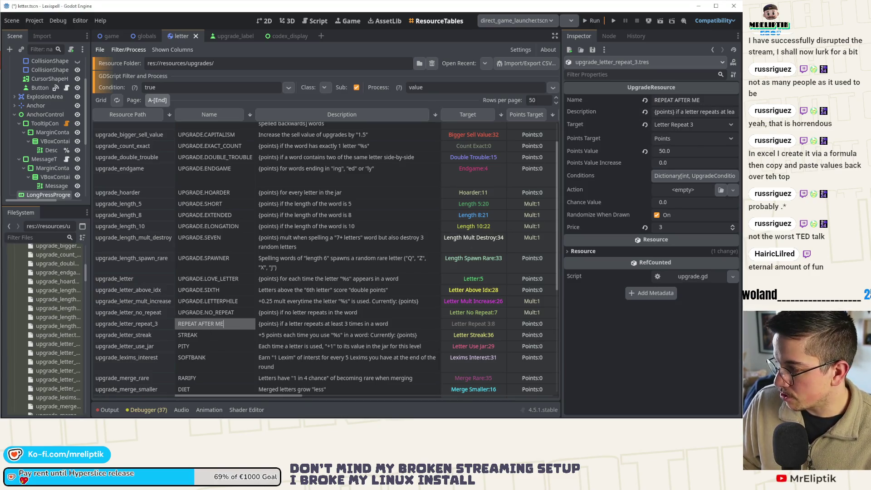
text(UPGRADE.REPEAT_AFTER_ME)
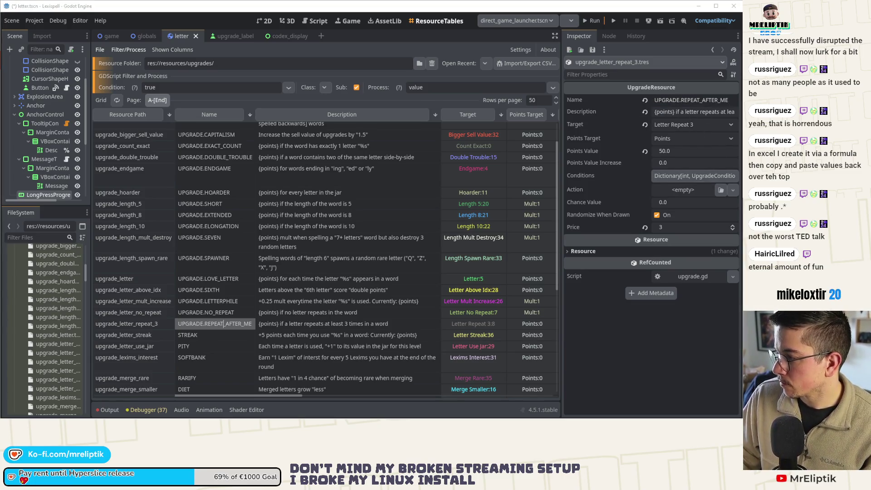
Review the renamed REPEAT_AFTER_ME, NO_REPEAT, LETTERPHILE and SIXTH upgrades.
click(210, 334)
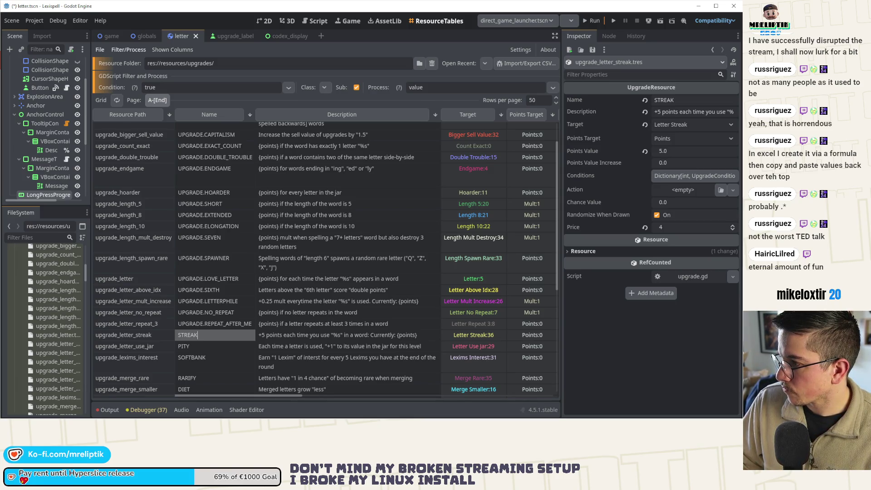
click(216, 322)
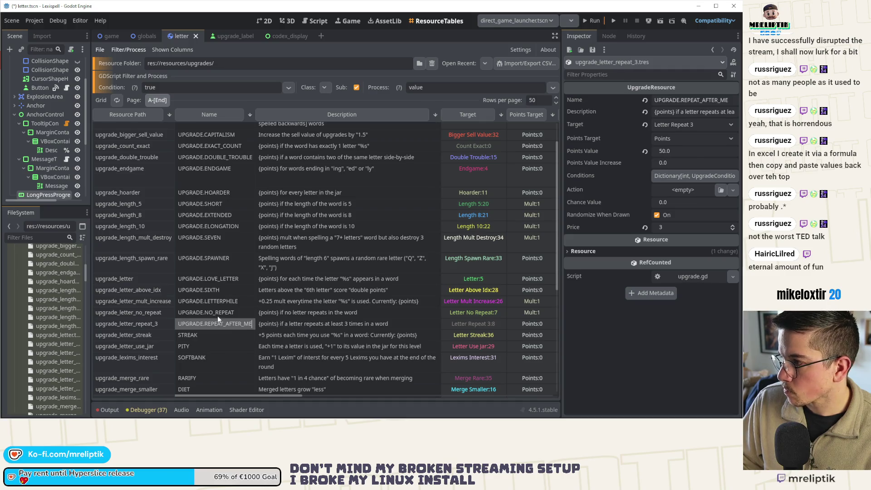
click(218, 311)
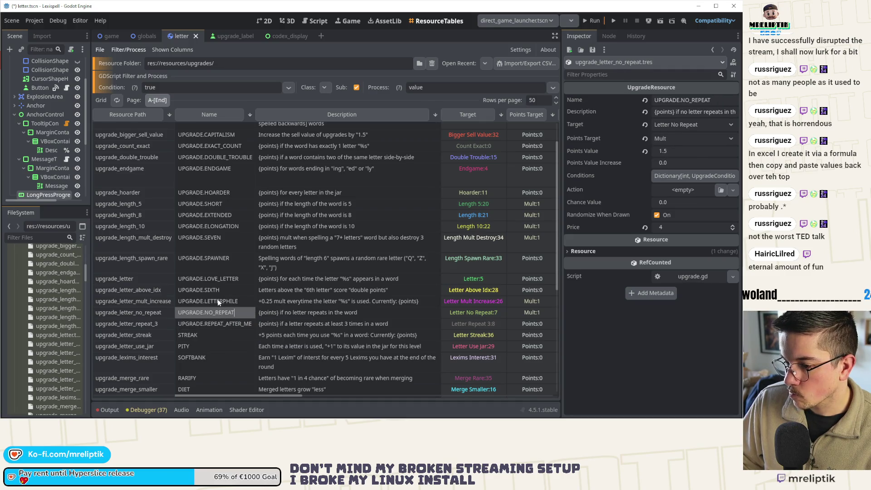
click(217, 301)
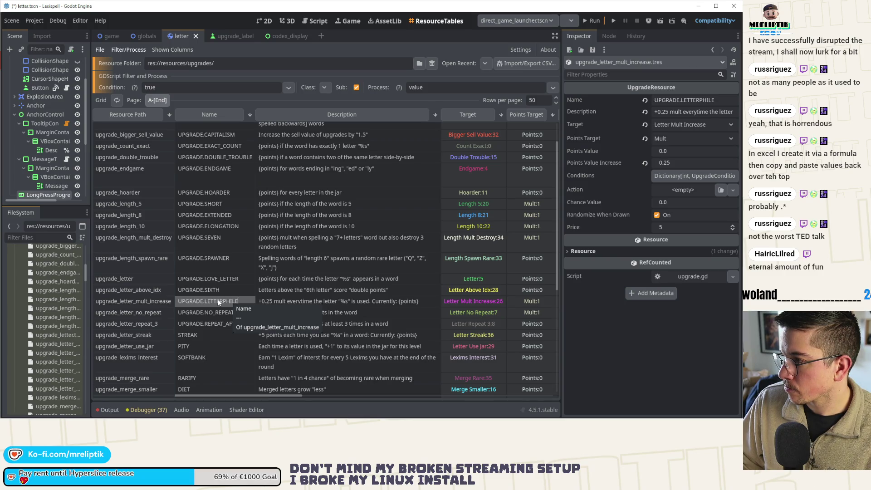
click(224, 289)
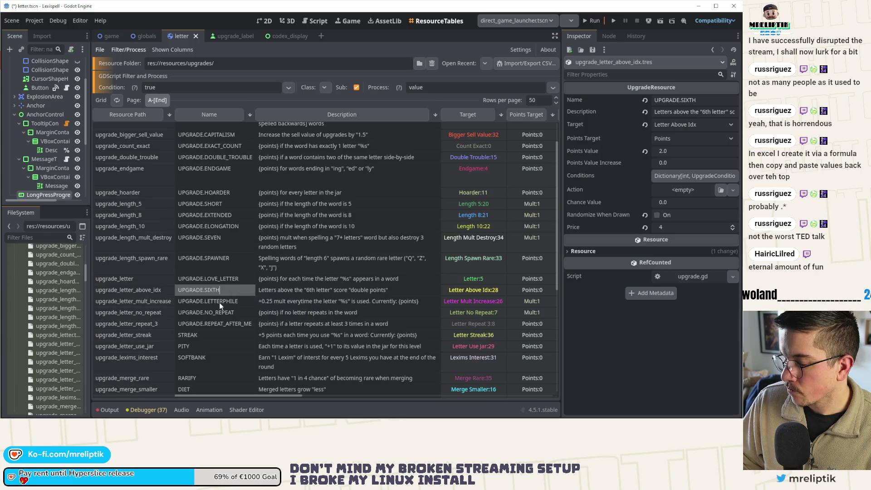
Prefix the PITY, SOFTBANK and RARIFY names with UPGRADE.
click(205, 337)
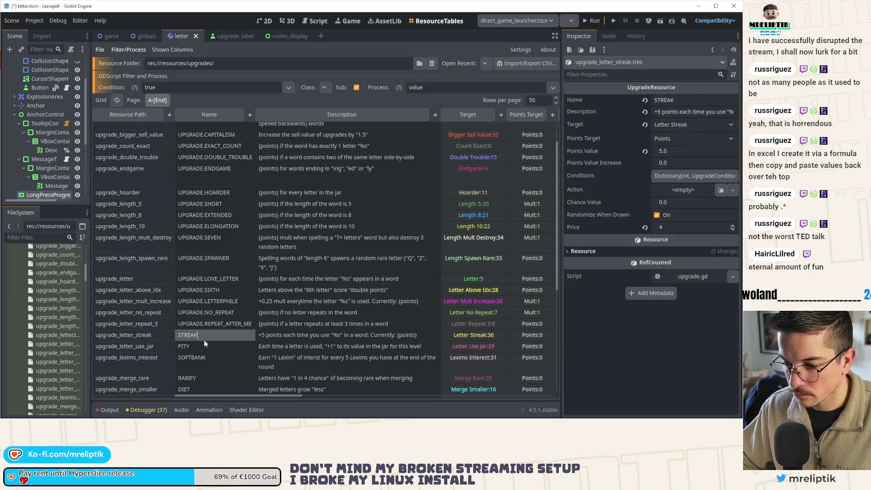
click(200, 345)
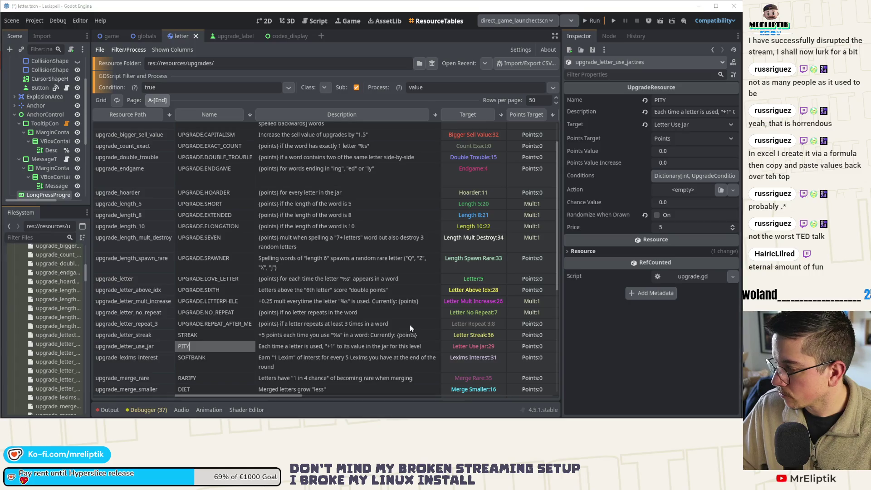
key(ctrl+z)
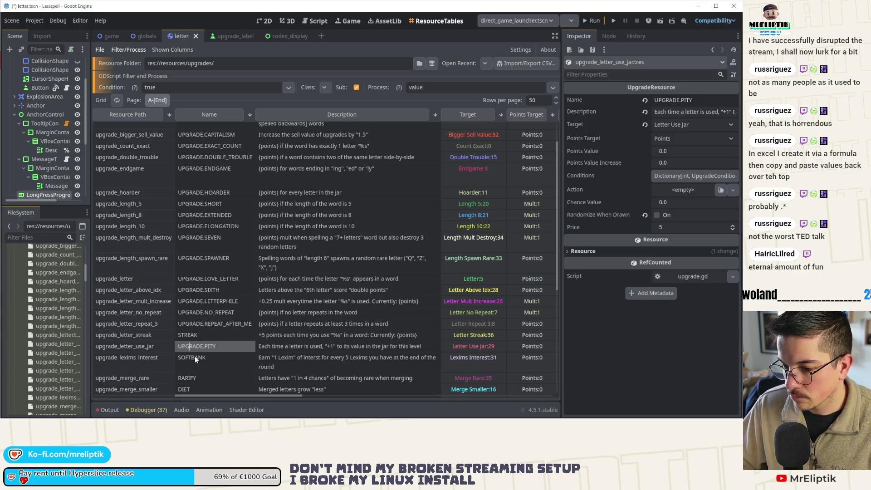
click(195, 356)
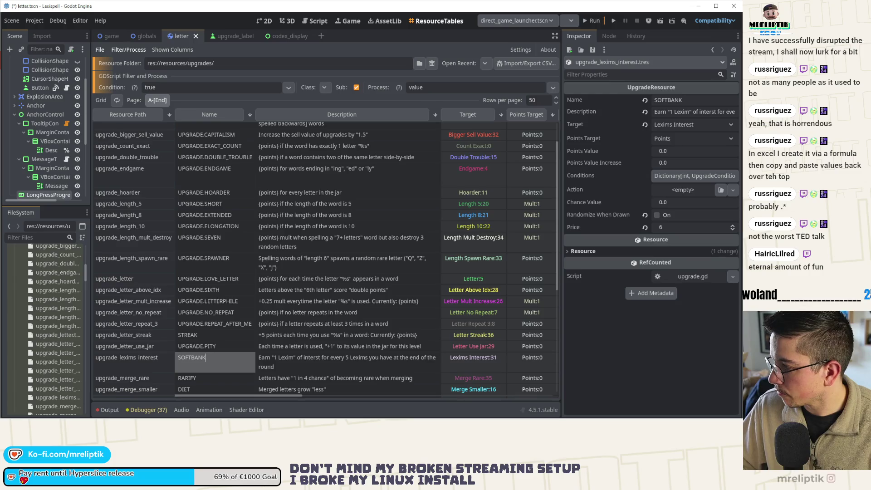
key(Home)
text(UPGRADE.)
key(Down)
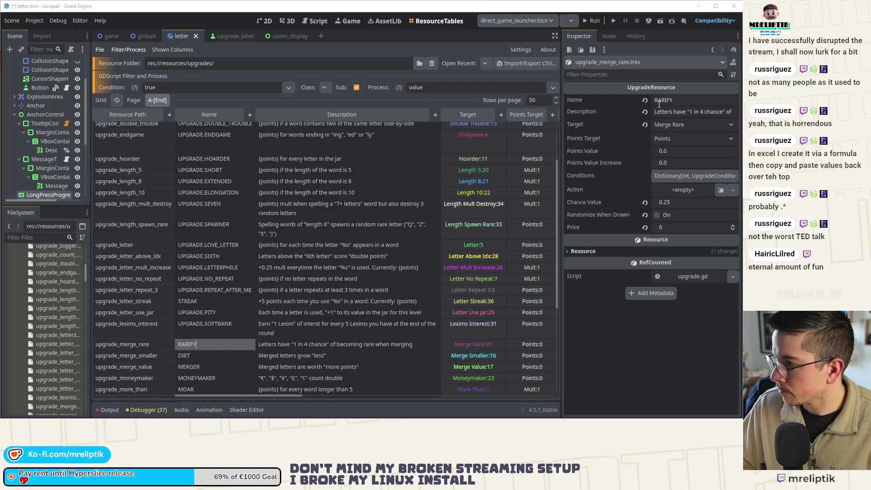
key(Home)
text(UPGRADE.)
Prefix the DIET, MERGER, MONEYMAKER and MOAR names with UPGRADE.
scroll(224, 355, down, 3)
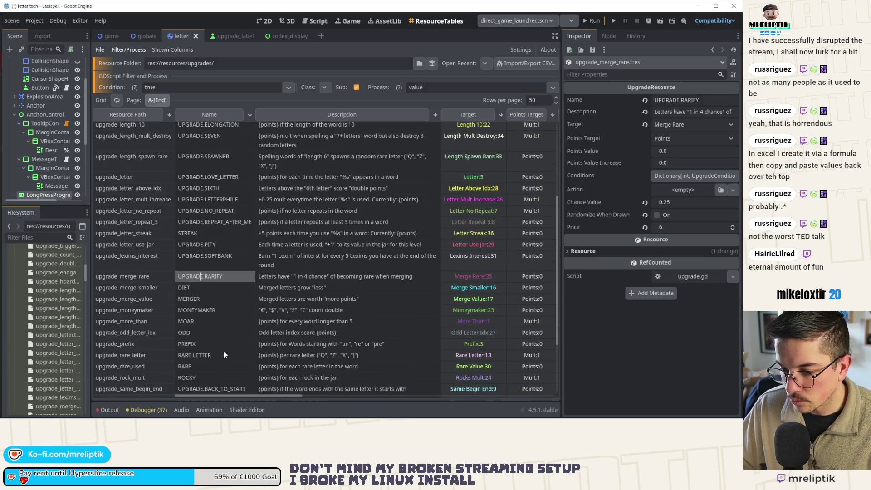
click(205, 290)
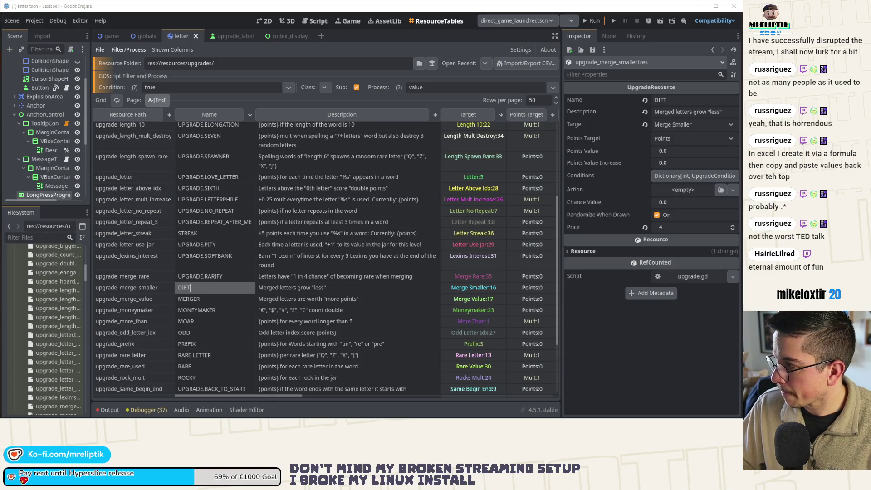
key(Home)
text(UPGRADE.)
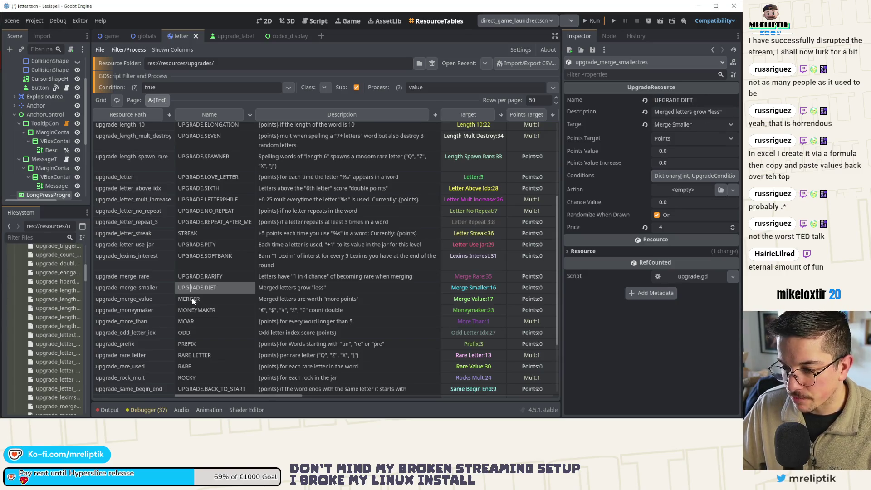
click(192, 299)
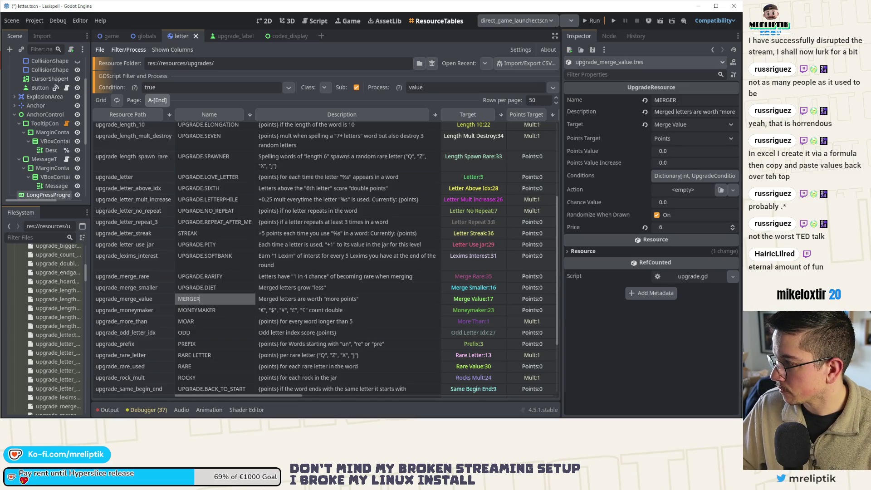
key(Home)
text(UPGRADE.)
click(202, 310)
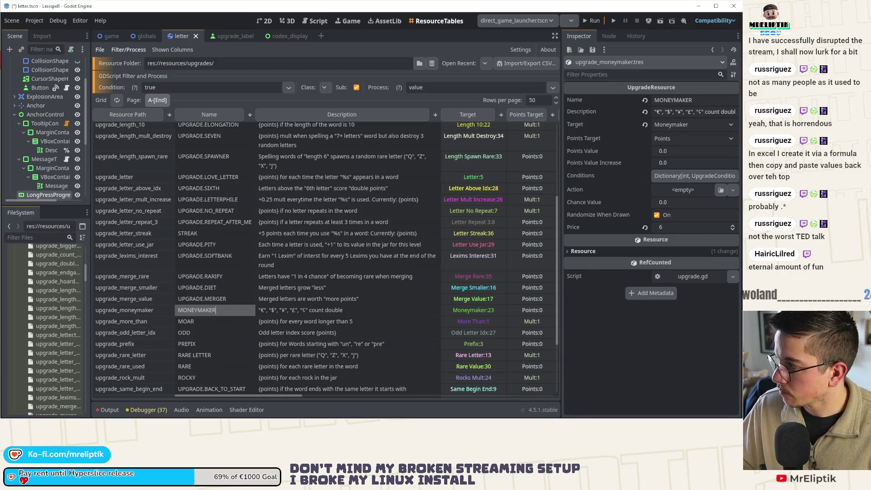
key(Home)
text(UPGRADE.)
click(203, 321)
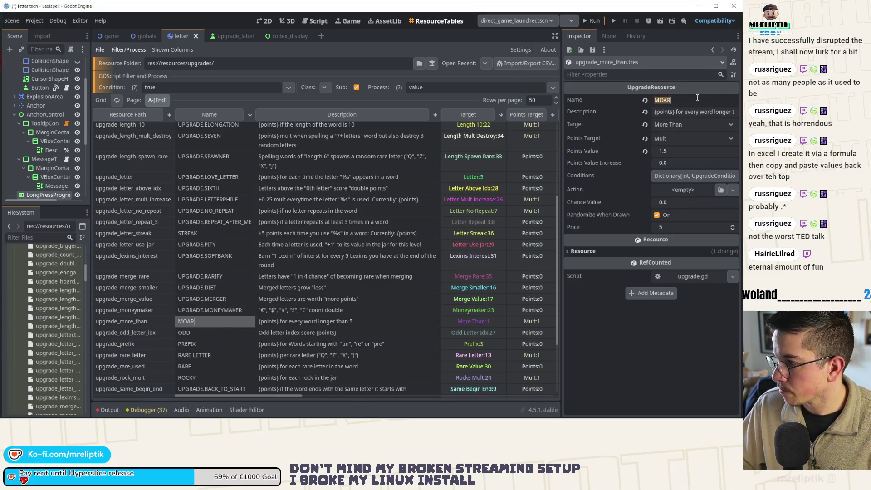
key(Home)
text(UPGRADE.)
Rename ODD and PREFIX to UPGRADE.ODD and UPGRADE.PREFIX.
click(195, 335)
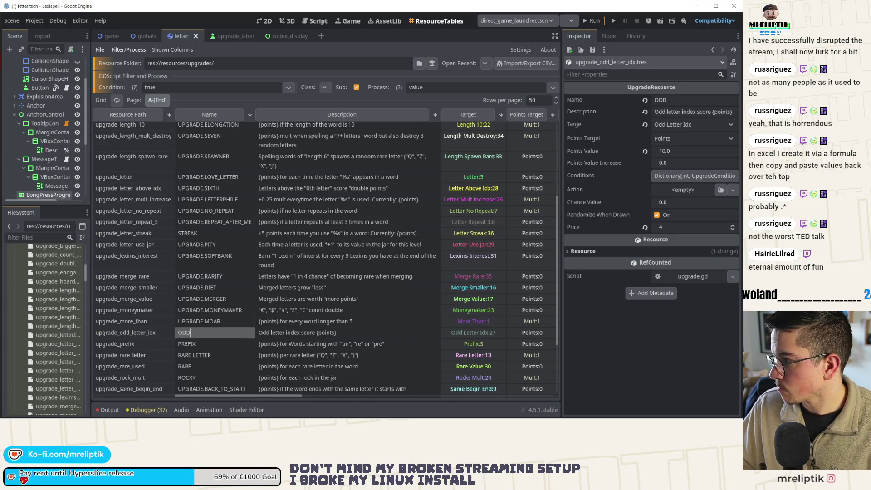
text(UPGRADE.ODD)
key(BackSpace)
key(BackSpace)
key(BackSpace)
click(211, 344)
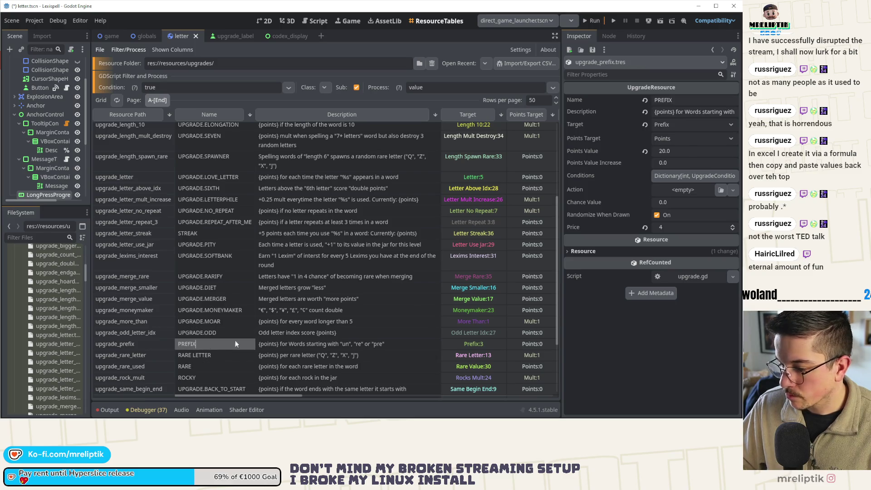
key(Home)
text(UPGRADE.)
key(Down)
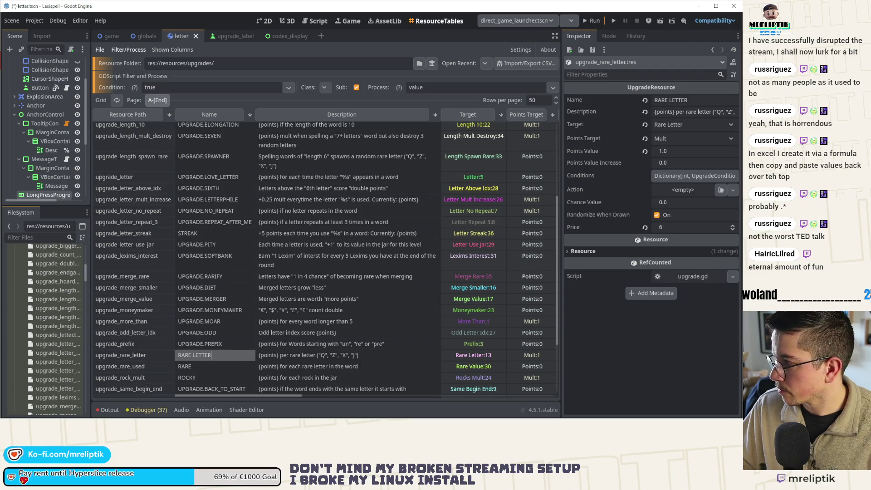
Rename RARE LETTER to UPGRADE.RARE_LETTER in the Inspector and RARE to UPGRADE.RARE.
click(700, 97)
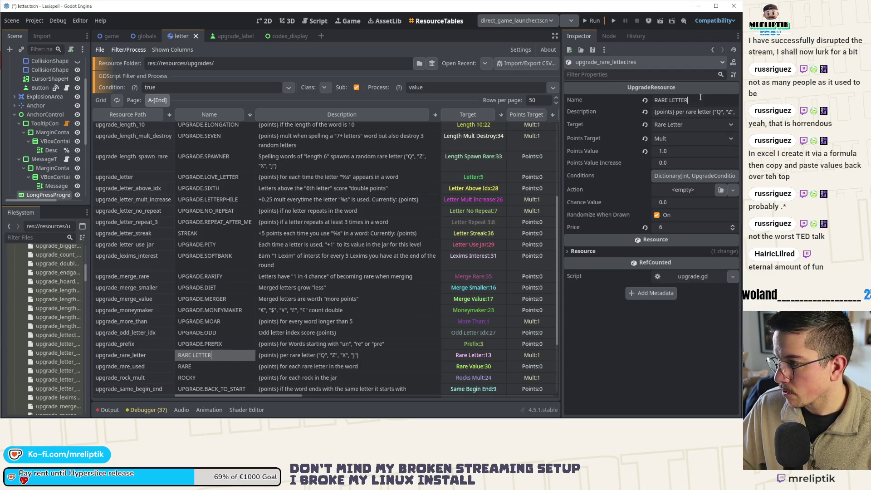
key(ctrl+a)
text(UPGRADE.RARE_LETTER)
key(Return)
click(213, 366)
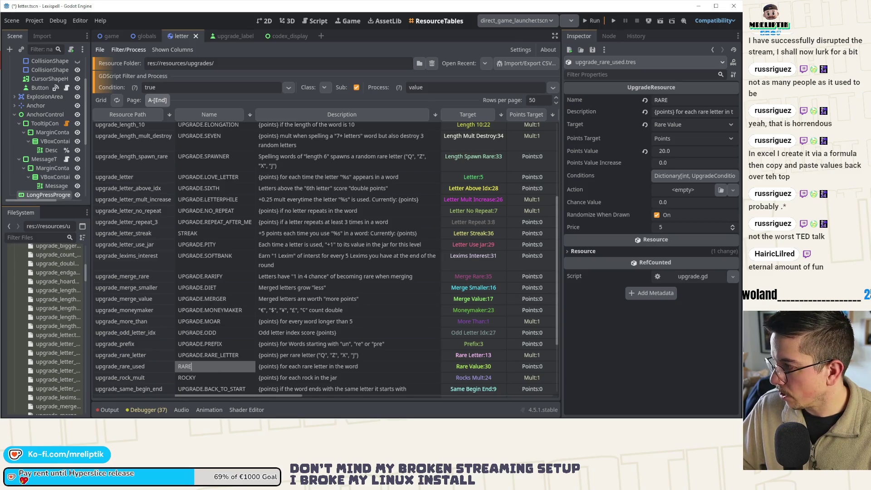
key(Home)
text(UPGRADE.)
key(Return)
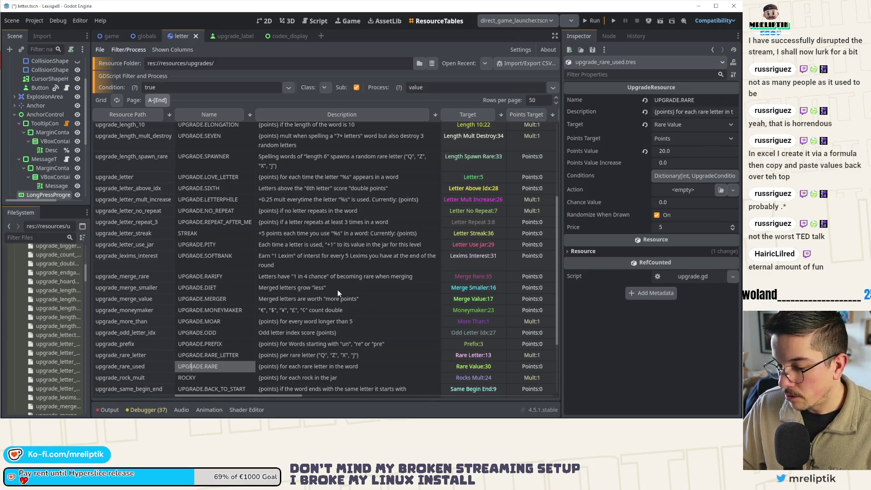
scroll(230, 338, down, 3)
Prefix the ROCKY and SELLOUT upgrade names with 'UPGRADE.'.
click(194, 312)
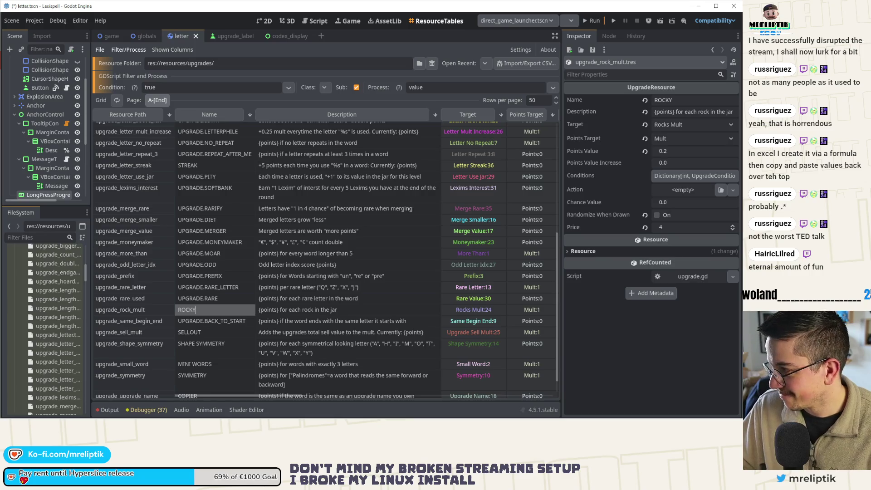
key(Home)
text(UPGRADE.)
key(Return)
click(208, 334)
scroll(208, 334, down, 1)
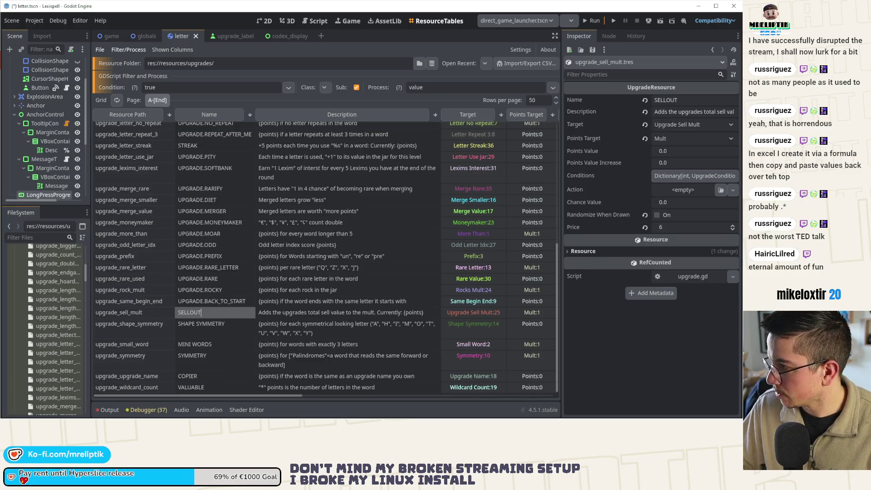
key(Home)
text(UPGRADE.)
Rename the next three upgrades to UPGRADE.SHAPE_SYMMETRY, UPGRADE.MINI_WORDS and UPGRADE.SYMMETRY.
click(212, 324)
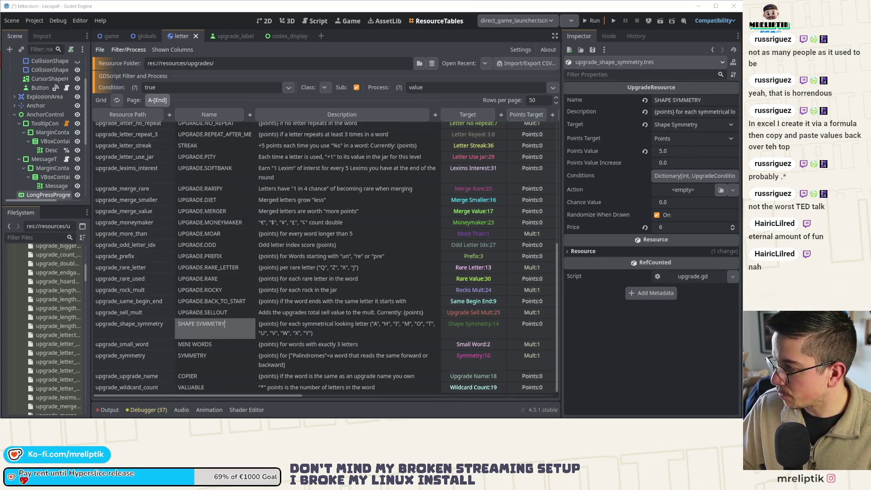
click(706, 99)
text(UPGRADE.SHAPE_SYMMETRY)
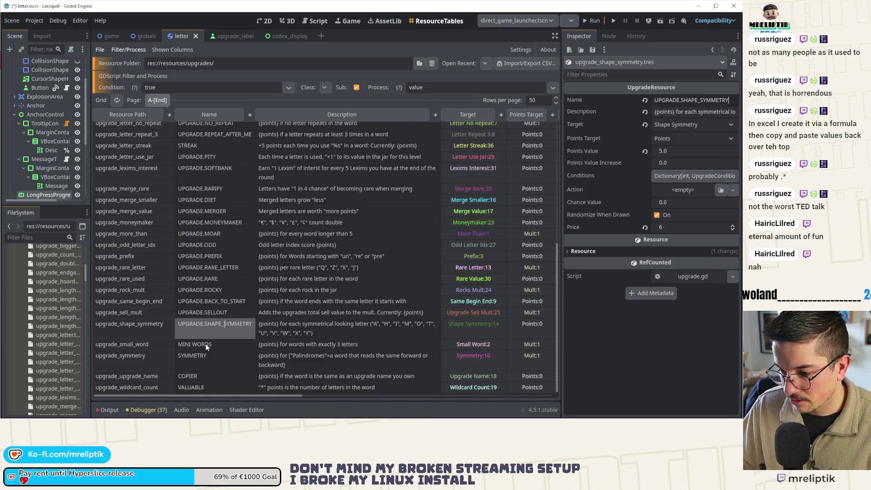
click(214, 344)
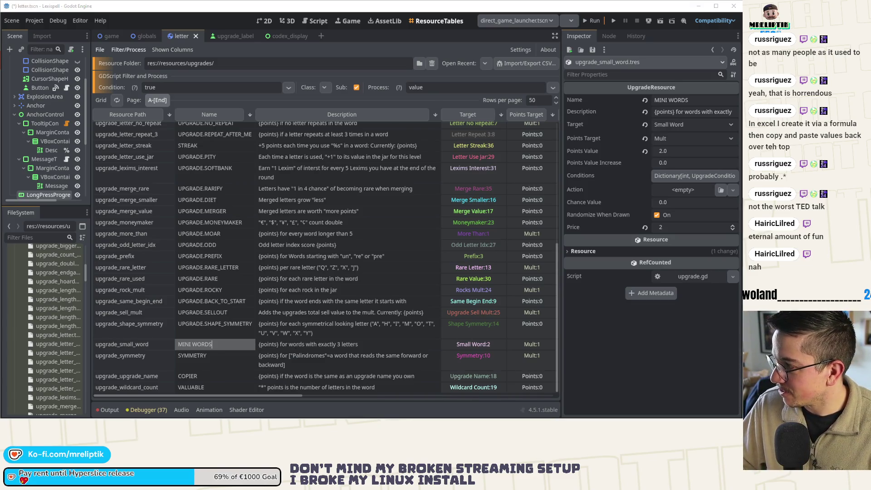
text(UPGRADE.MINI_WORDS)
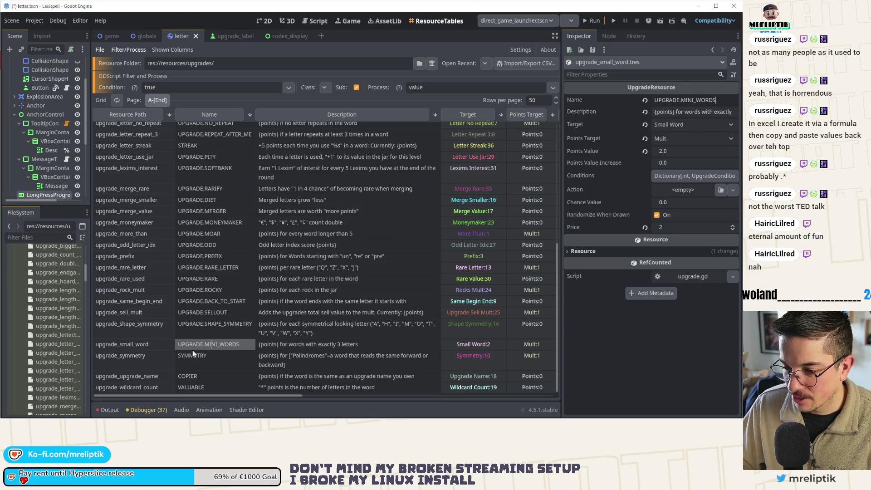
click(193, 352)
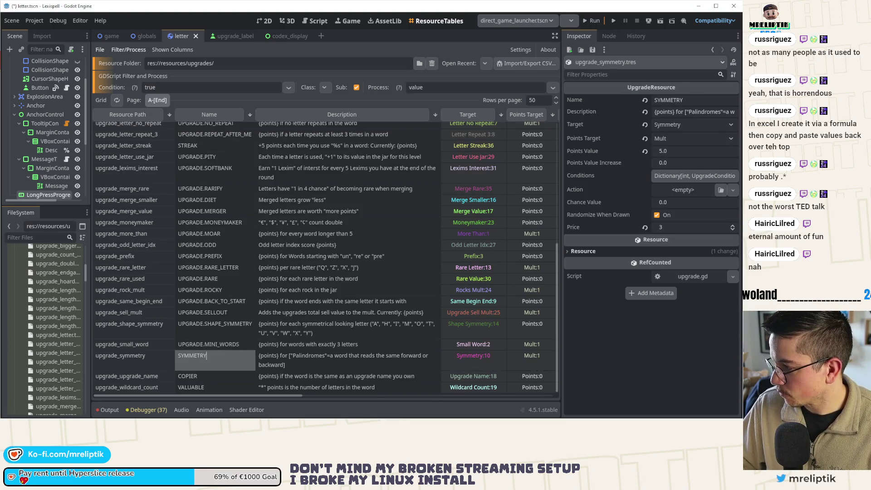
double_click(691, 100)
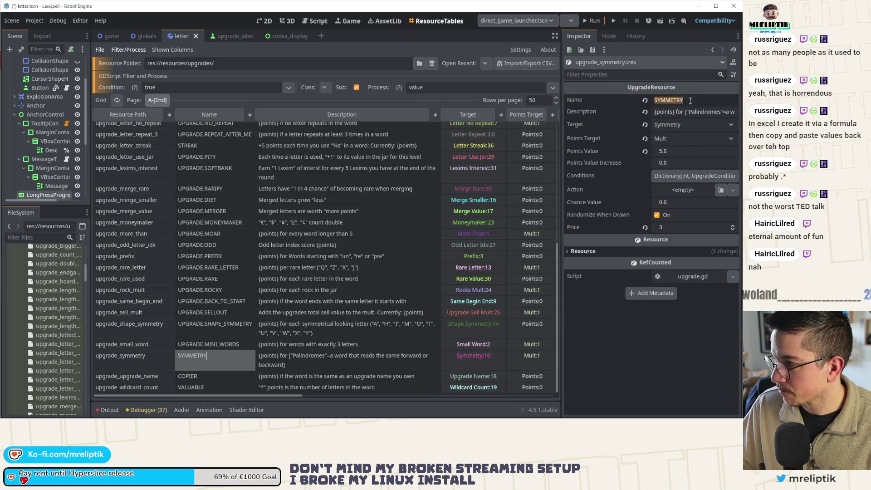
text(UPGRADE.SYMMETRY)
Prefix the COPIER and VALUABLE upgrade names with 'UPGRADE.'.
click(195, 375)
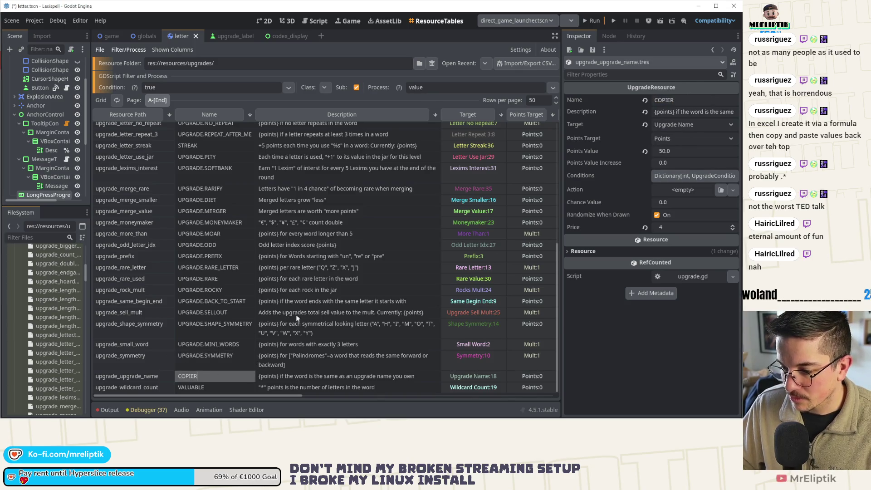
click(688, 97)
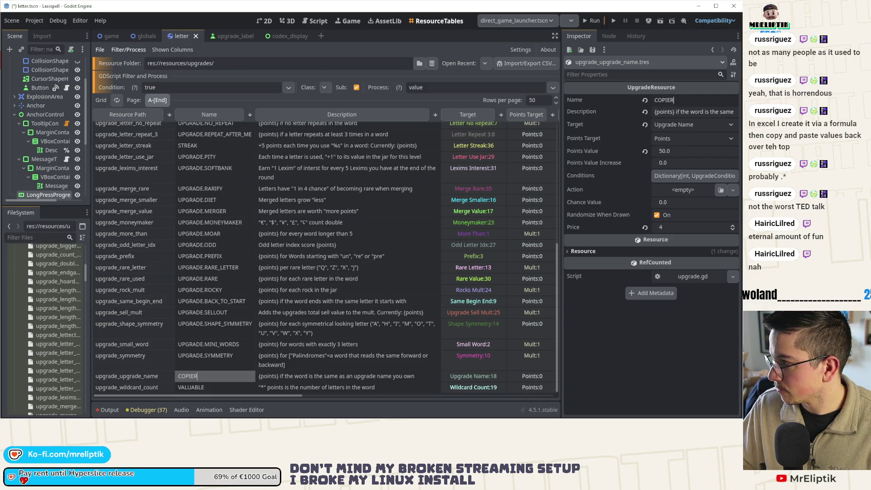
key(alt+Tab)
key(Home)
text(UPGRADE.)
click(198, 387)
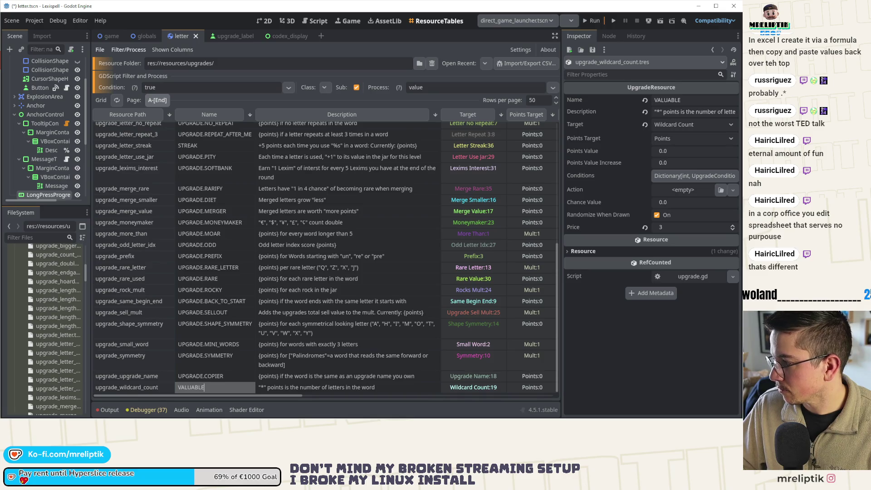
key(alt+Tab)
key(alt+Tab)
key(Home)
text(UPGRADE.)
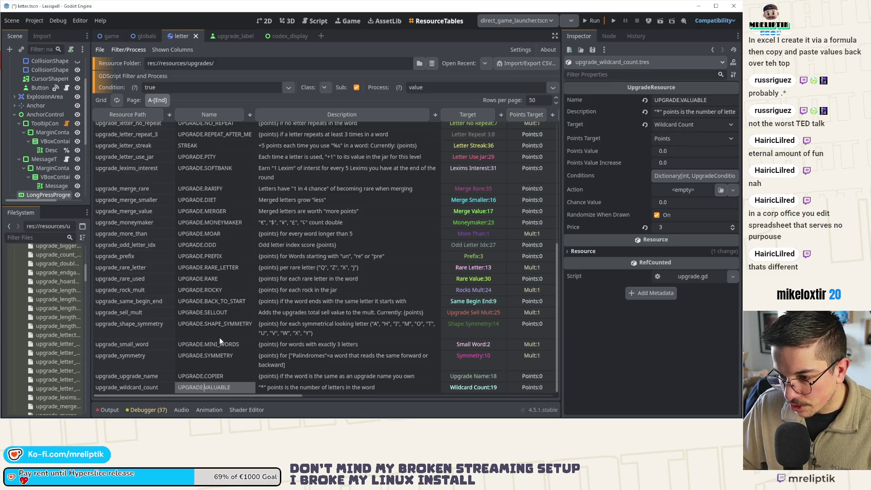
Replace the streak upgrade's name with UPGRADE.STREAK.
scroll(219, 346, up, 3)
click(204, 215)
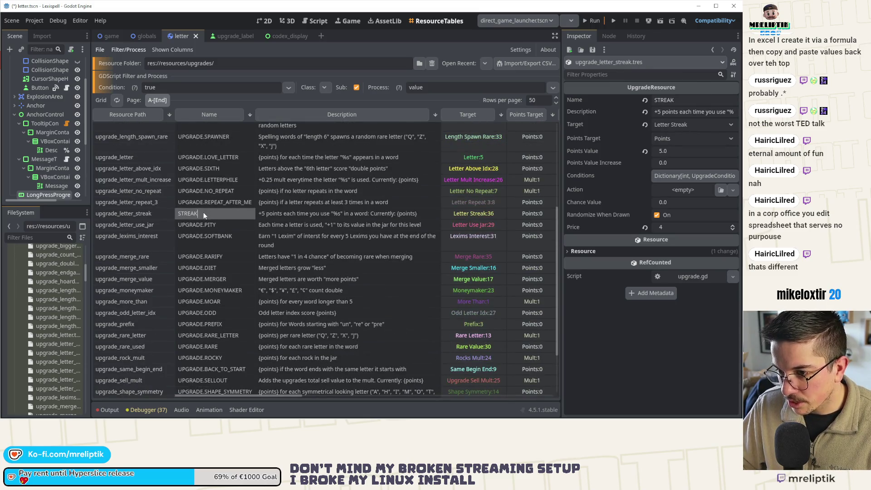
click(203, 214)
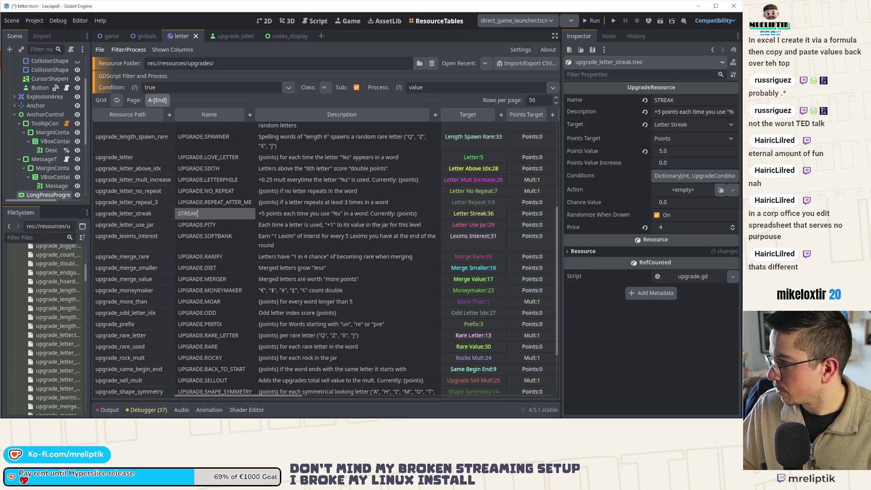
key(alt+Tab)
click(214, 213)
key(ctrl+a)
key(ctrl+v)
key(Escape)
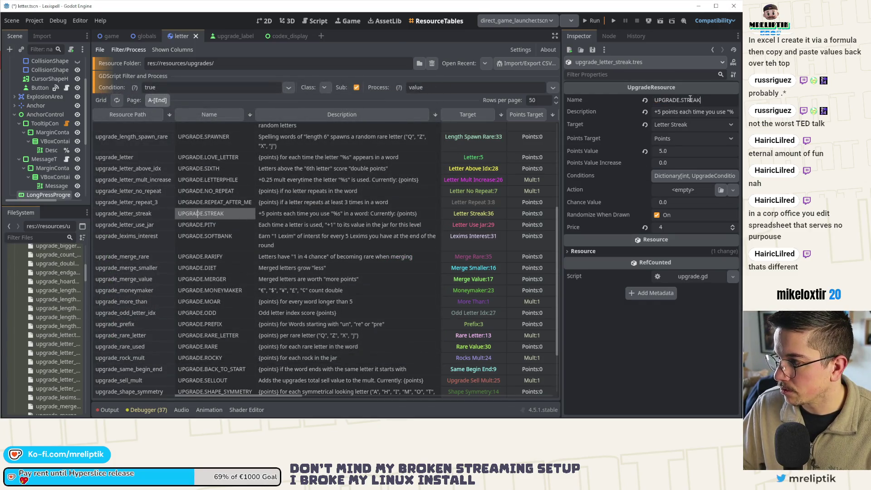
key(ctrl+a)
text(UPGRADE.STREAK)
Check the Lexims interest upgrade row, then save the scene with Ctrl+S.
click(261, 239)
click(215, 237)
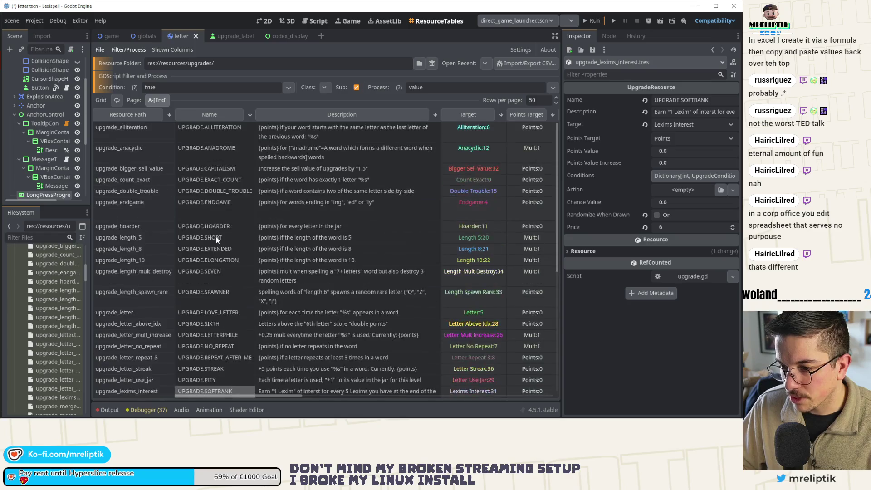
scroll(219, 208, up, 1)
scroll(222, 211, down, 4)
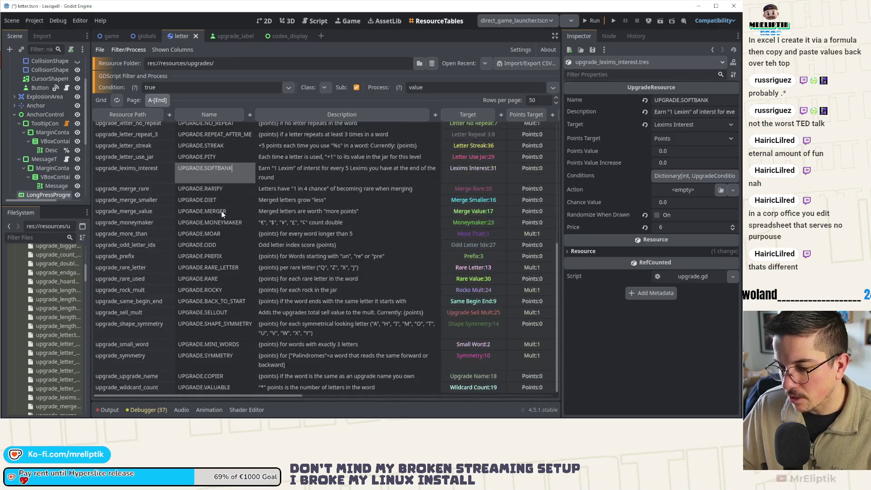
key(ctrl+s)
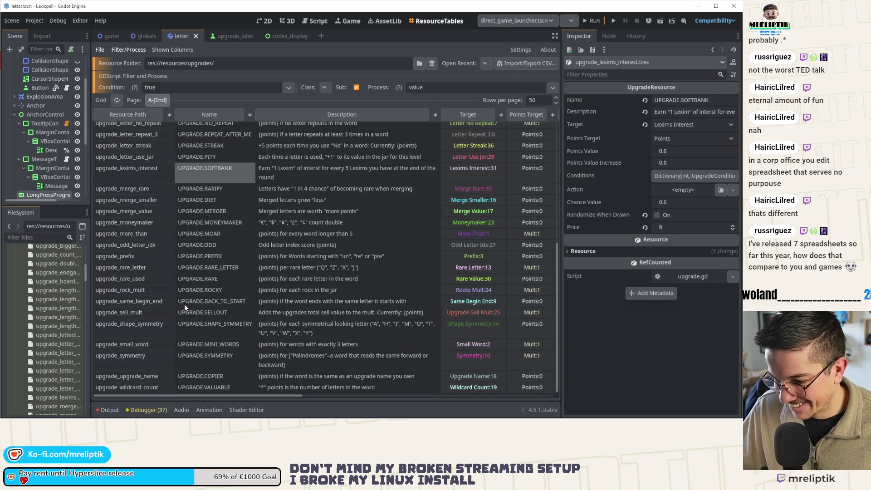
Inspect the rare-used, Lexims interest and length-5 upgrade entries, then switch to the 'tool script resource' search results.
click(255, 278)
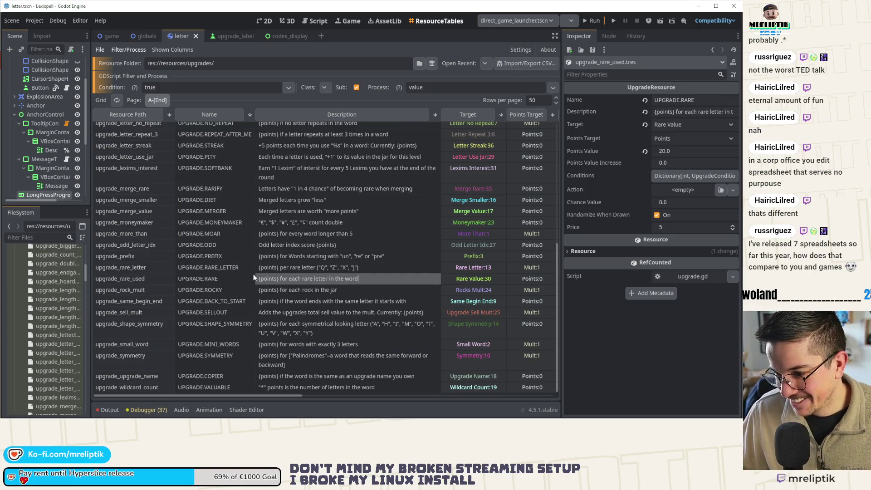
click(204, 176)
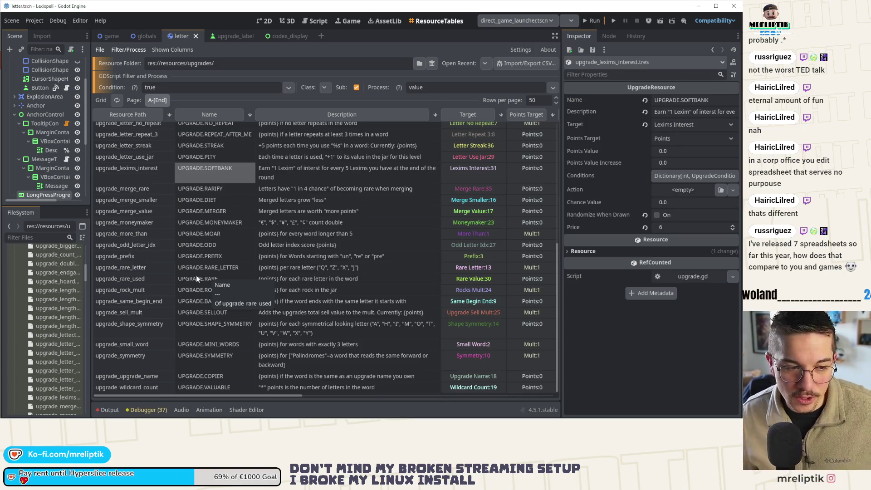
scroll(244, 207, up, 5)
click(272, 219)
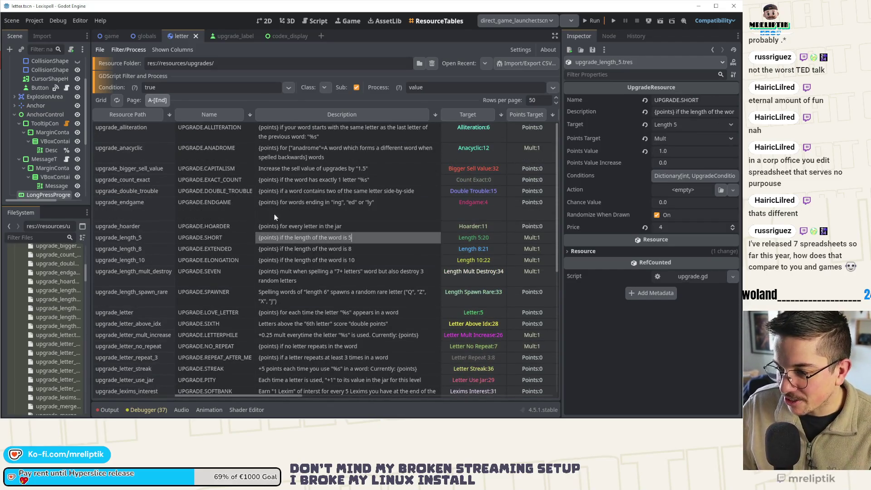
scroll(216, 164, down, 5)
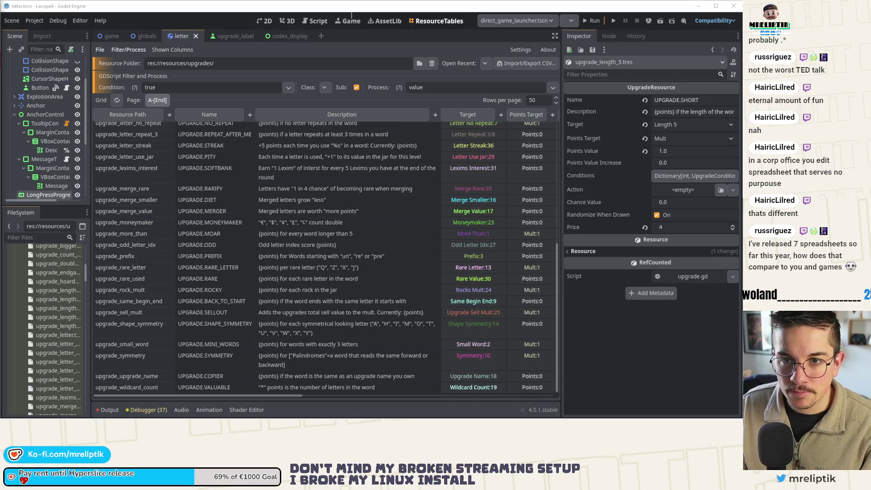
key(alt+Tab)
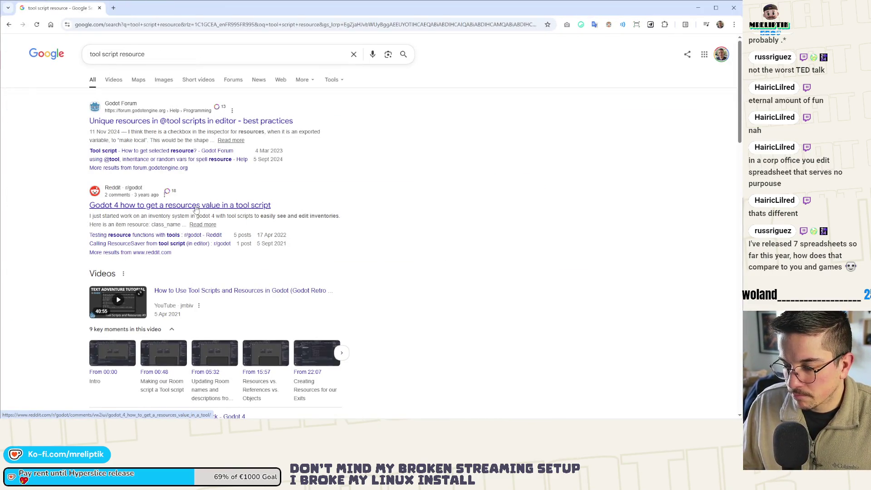
click(193, 121)
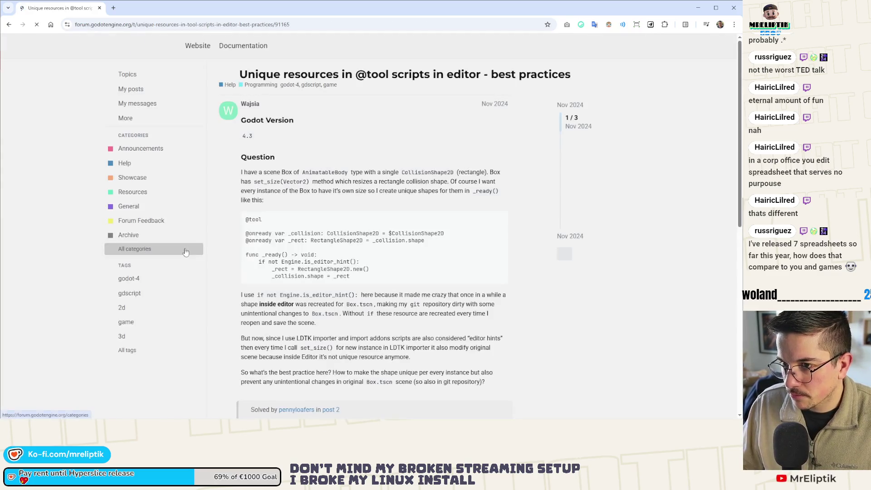
scroll(223, 263, down, 5)
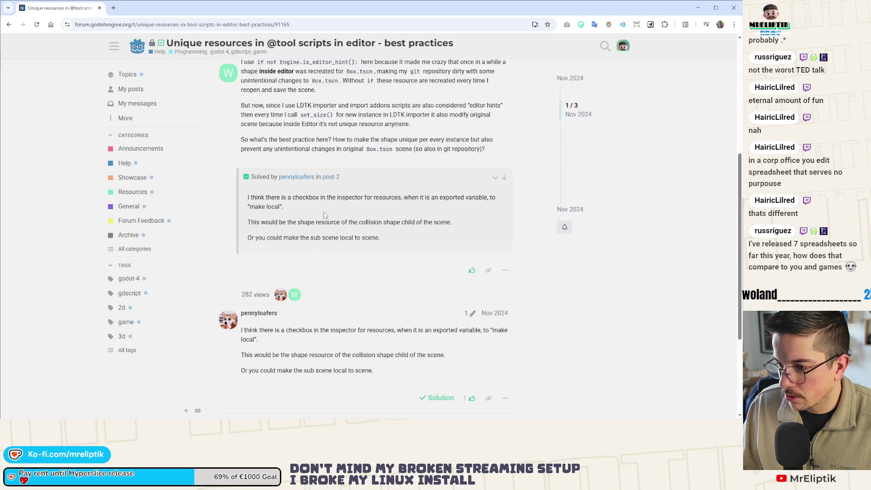
key(alt+Tab)
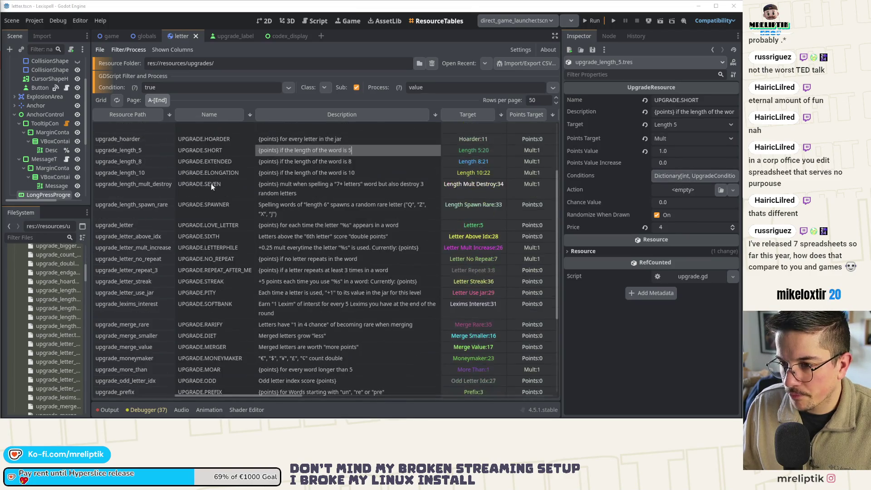
Run a Project menu command that opens upgrade.gd, then switch to the VS Code git diff.
click(34, 20)
click(51, 122)
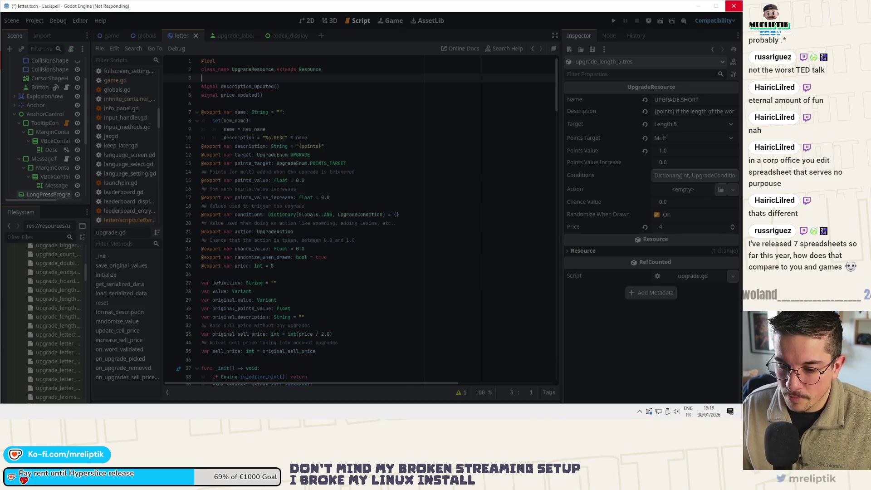
key(alt+Tab)
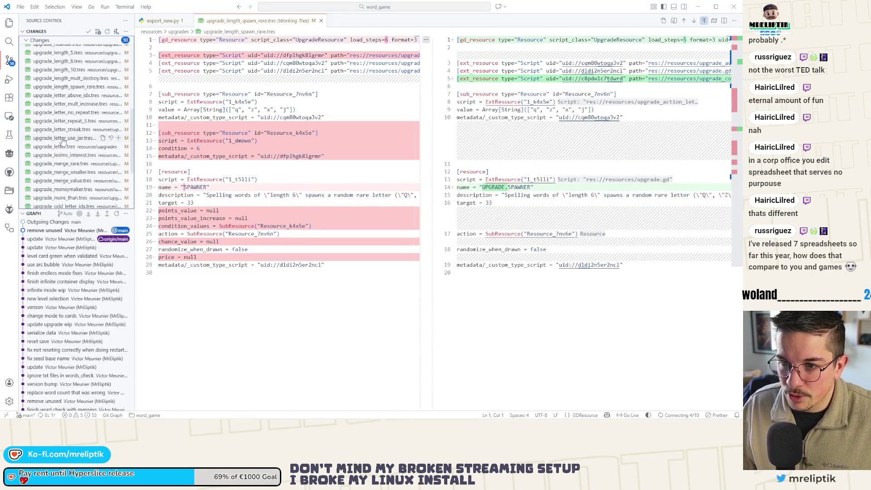
Scroll to the new upgrades translation files in Source Control, then return to Godot.
scroll(64, 142, up, 15)
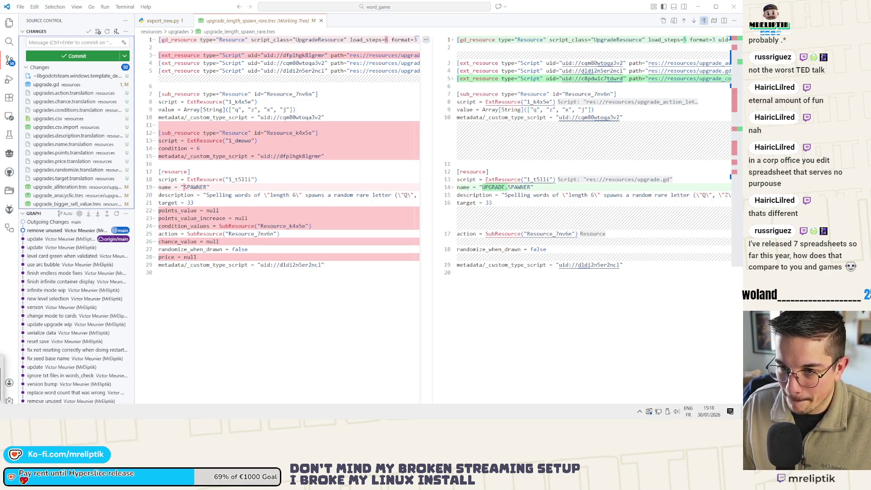
key(alt+Tab)
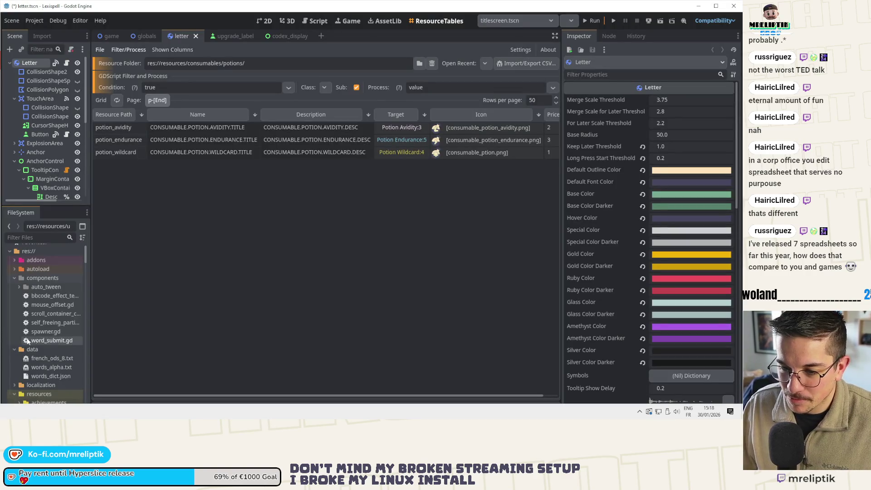
Expand the upgrades folder in the FileSystem panel and select upgrades.csv.
scroll(46, 341, down, 5)
click(19, 326)
scroll(53, 317, down, 10)
click(54, 303)
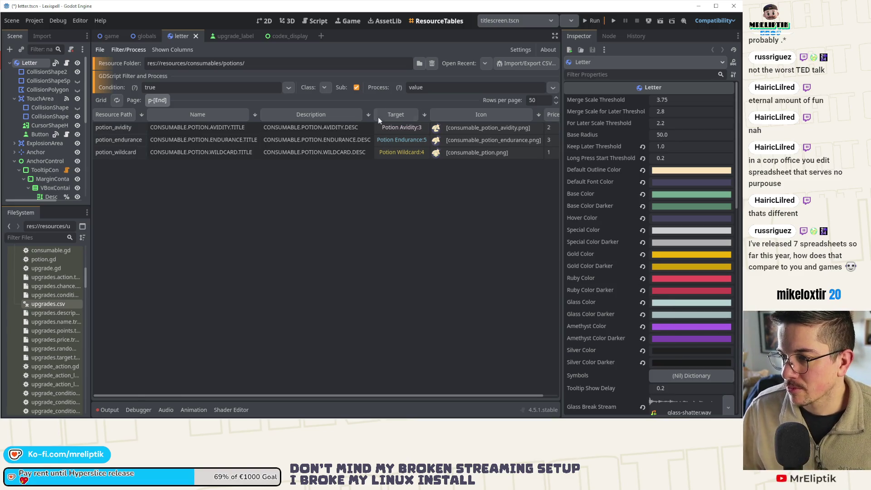
Load res://resources/upgrades as the ResourceTables folder, then switch to the Figma overlay.
click(420, 64)
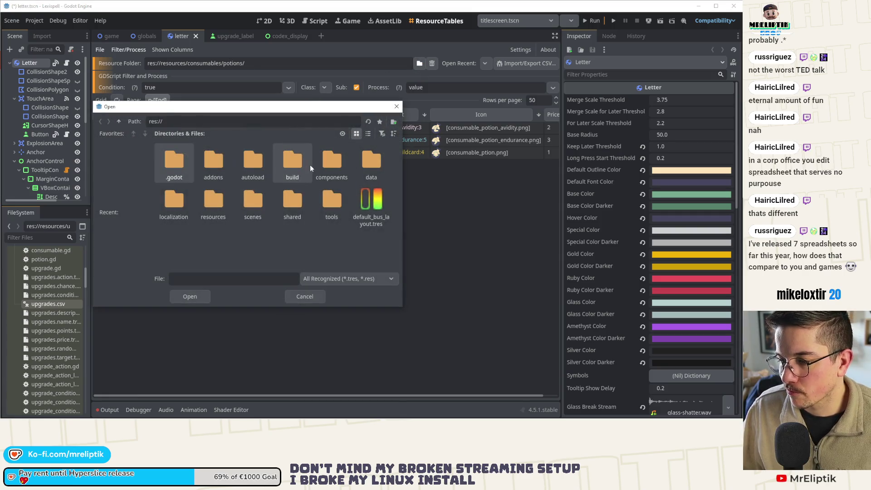
double_click(211, 200)
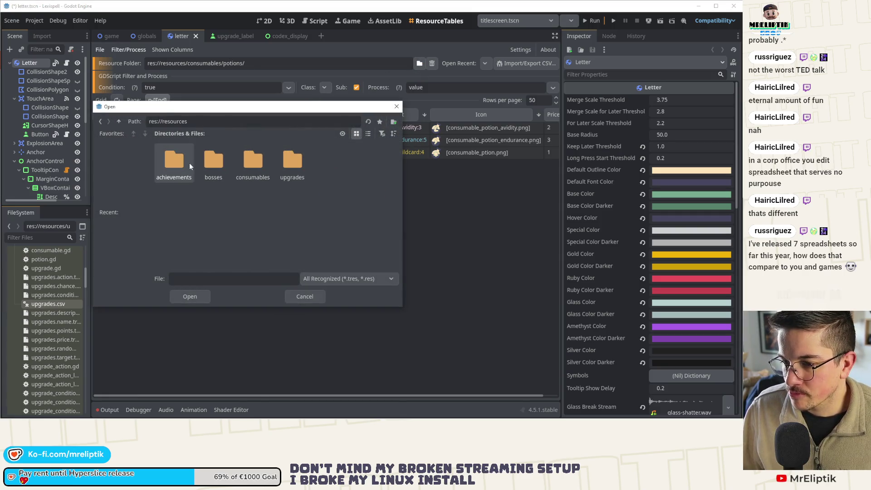
double_click(257, 175)
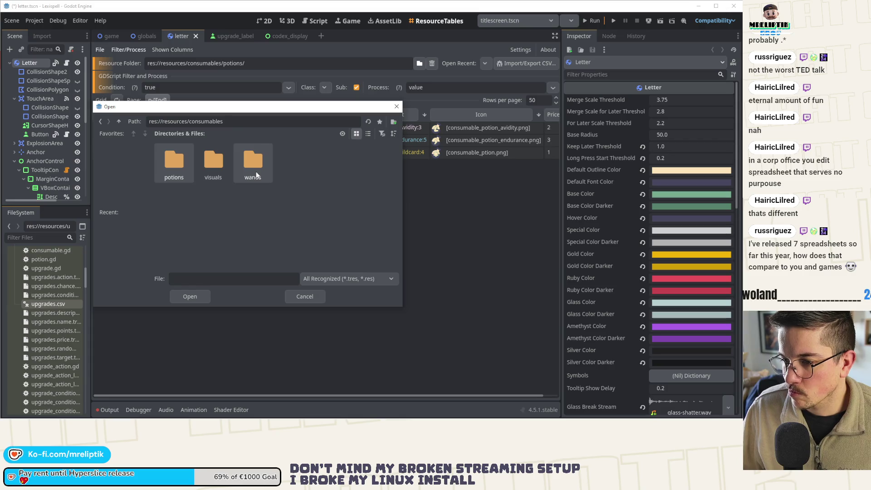
click(117, 122)
double_click(295, 170)
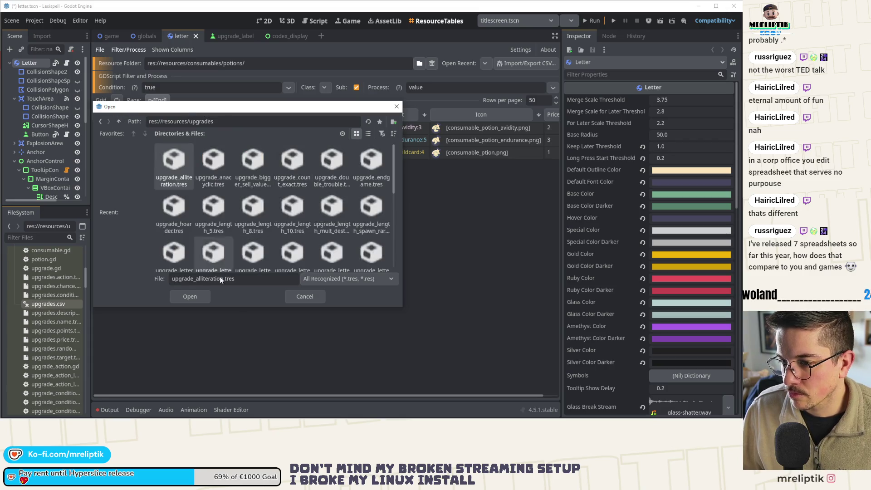
click(194, 295)
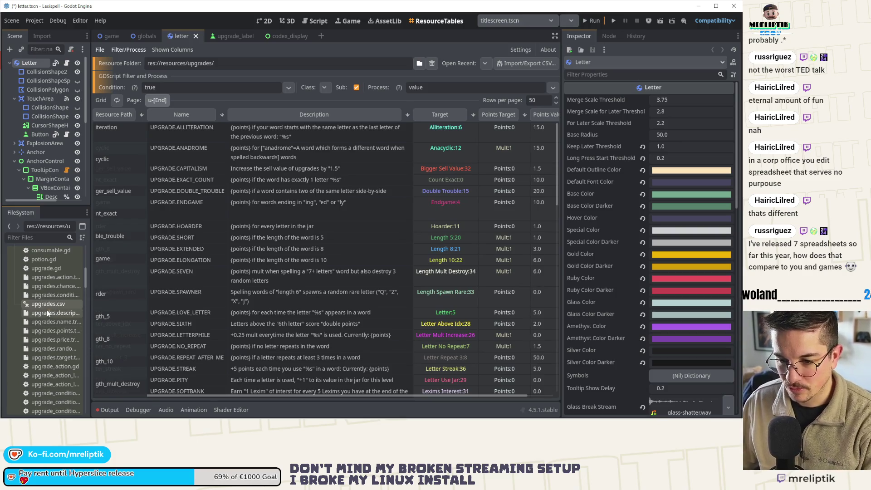
mouse_move(47, 418)
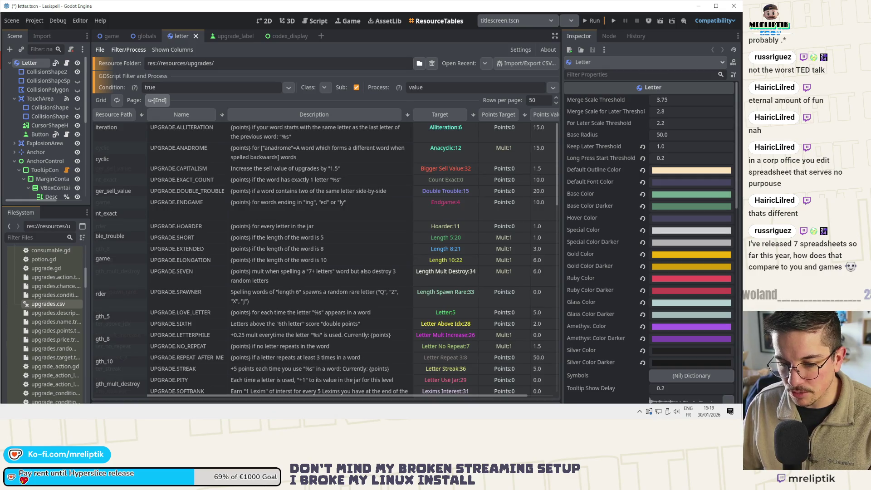
key(alt+Tab)
key(alt+Tab)
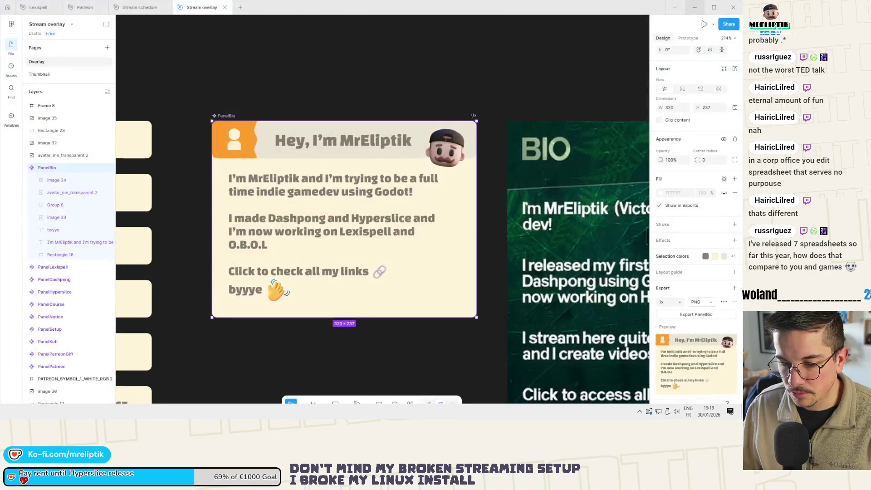
key(alt+Tab)
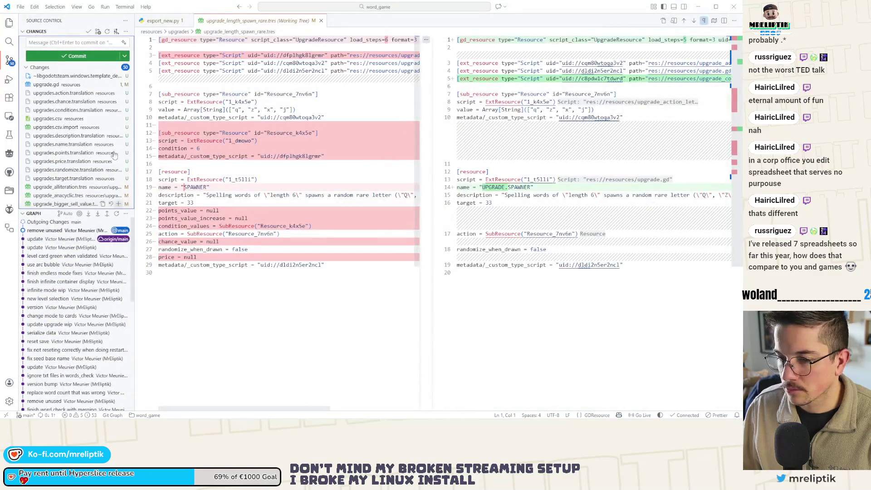
Discard the 11 untracked upgrades translation files in Source Control, then return to Godot.
click(54, 93)
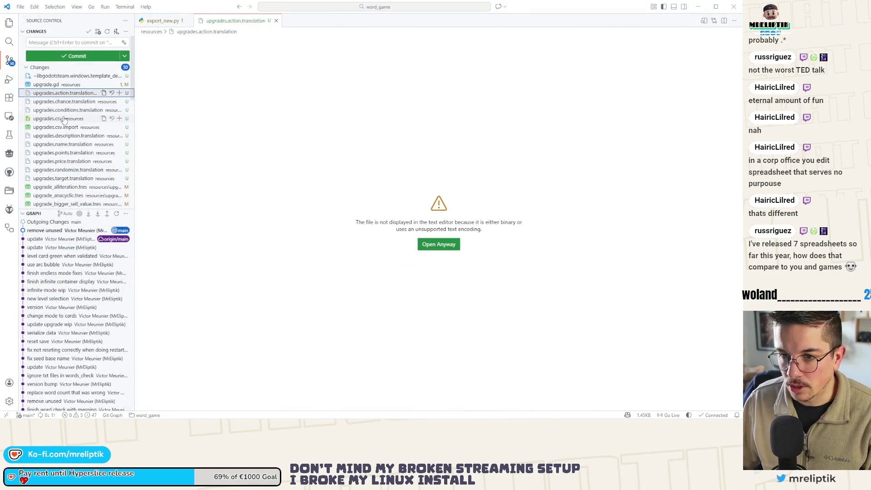
shift+click(48, 178)
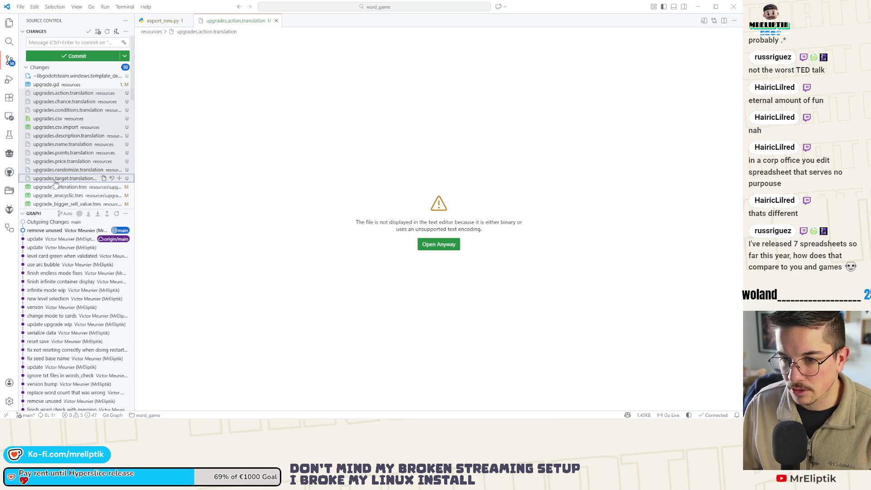
click(111, 179)
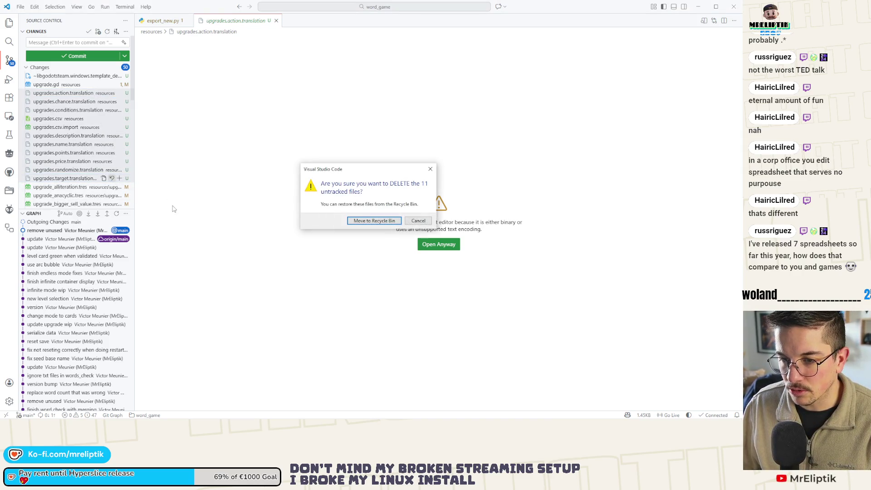
click(371, 221)
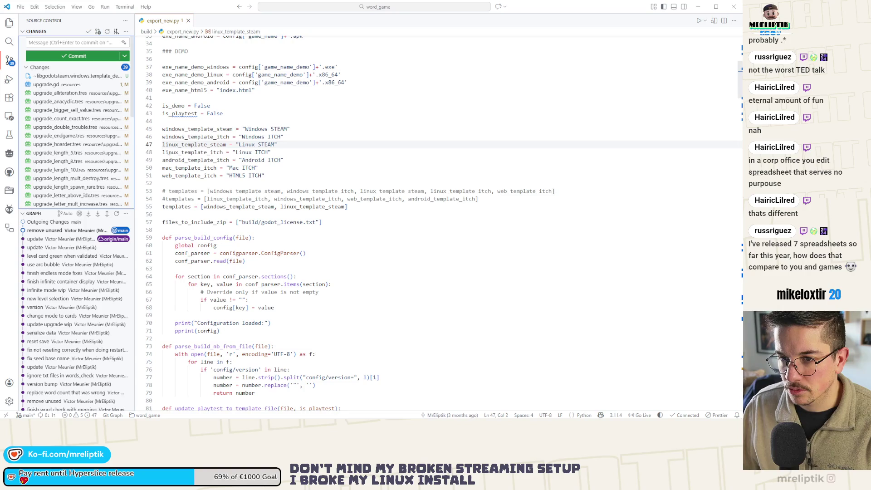
scroll(88, 143, down, 5)
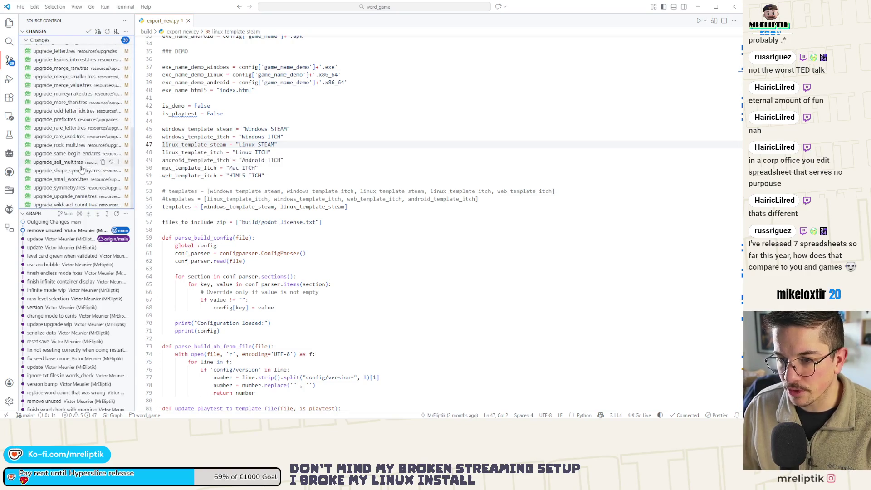
key(alt+Tab)
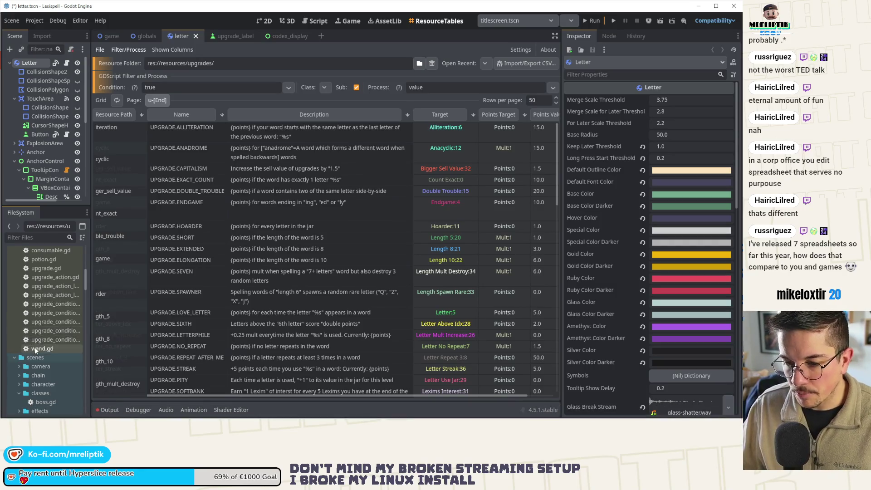
Review the name setter in upgrade.gd that builds the description from the name plus DESC.
scroll(47, 351, up, 3)
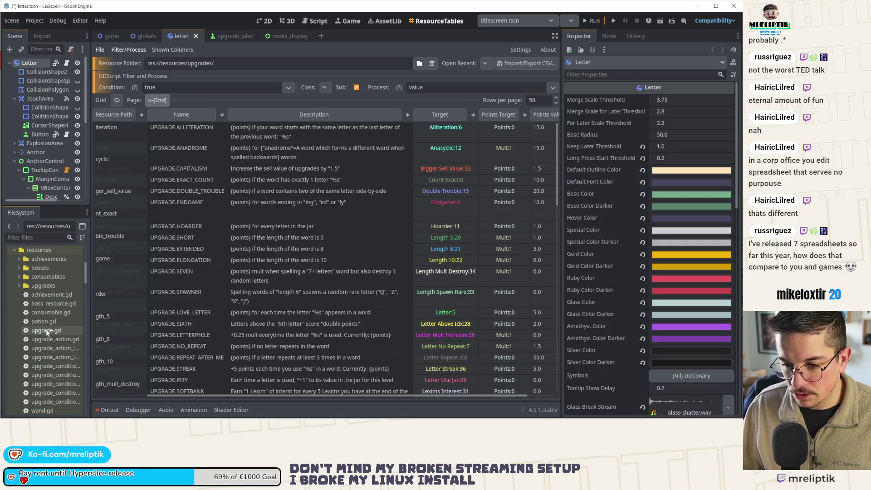
double_click(47, 330)
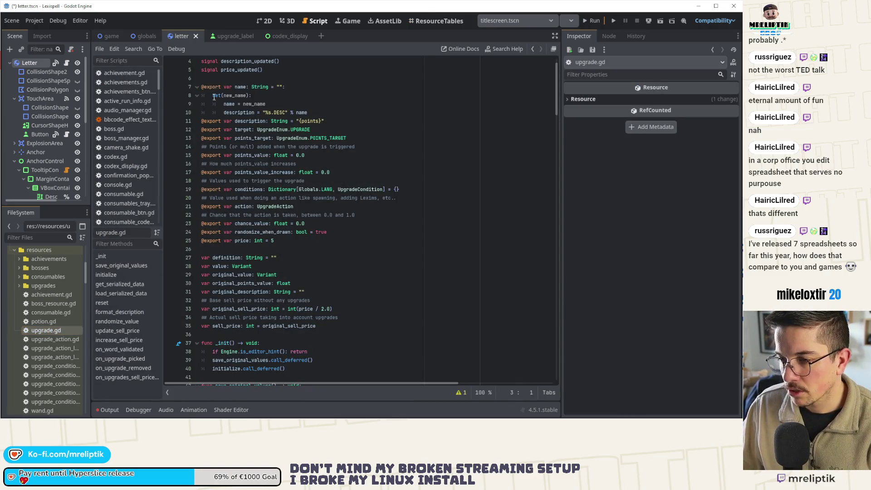
scroll(246, 87, up, 1)
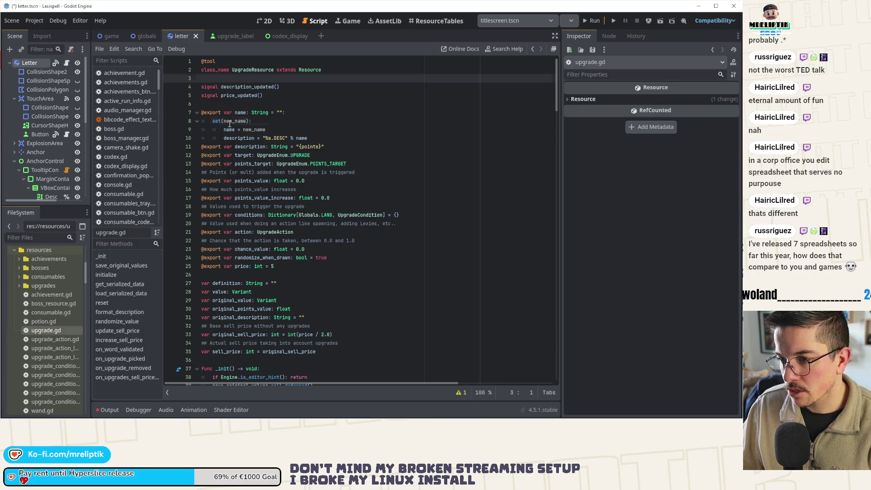
double_click(254, 129)
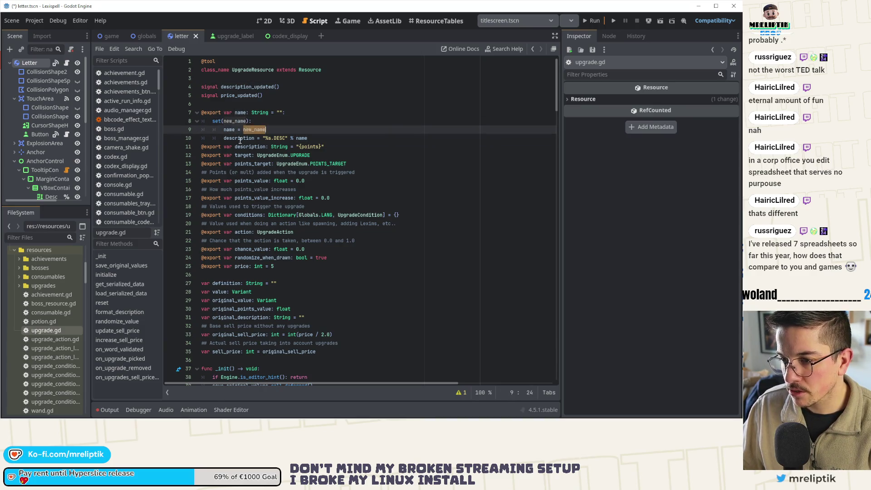
double_click(239, 138)
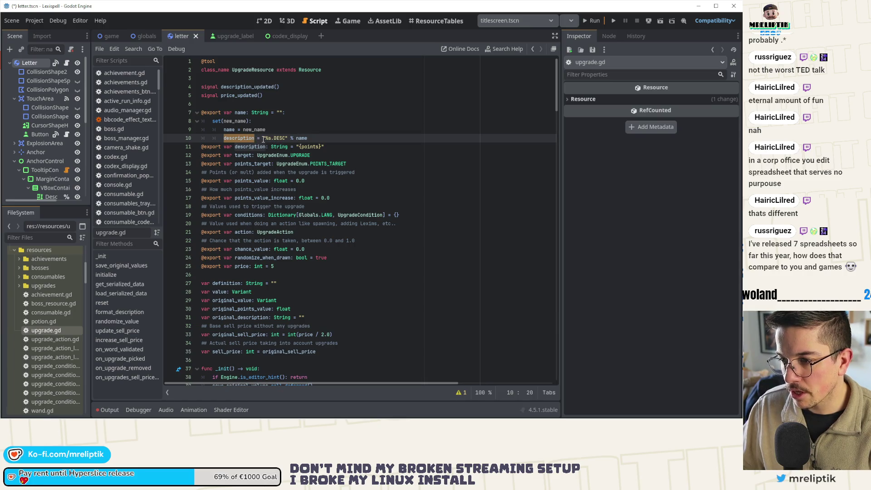
click(266, 139)
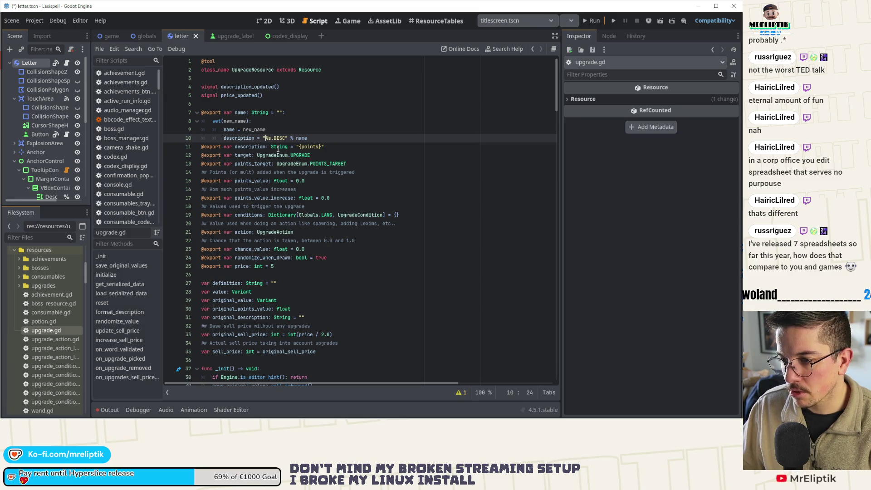
double_click(279, 139)
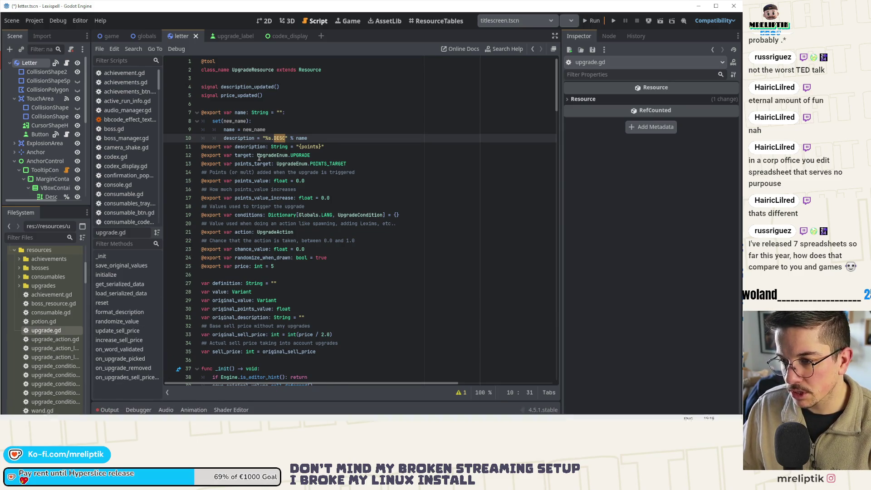
click(107, 410)
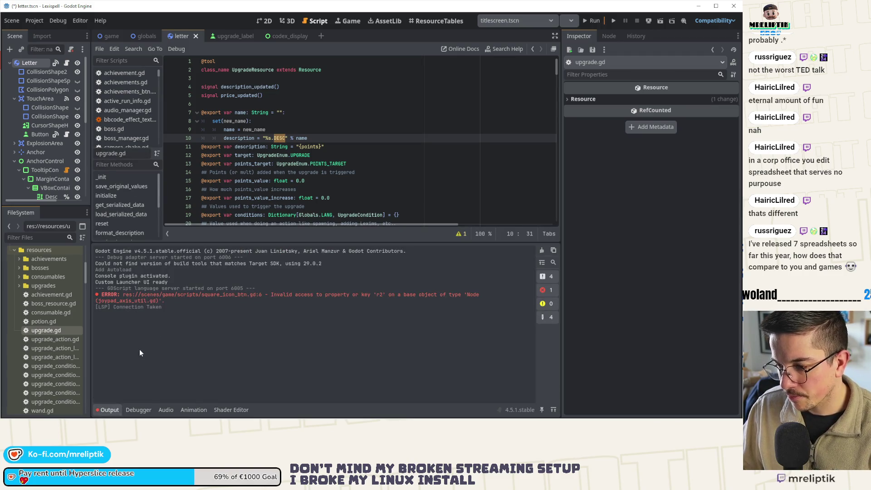
click(113, 410)
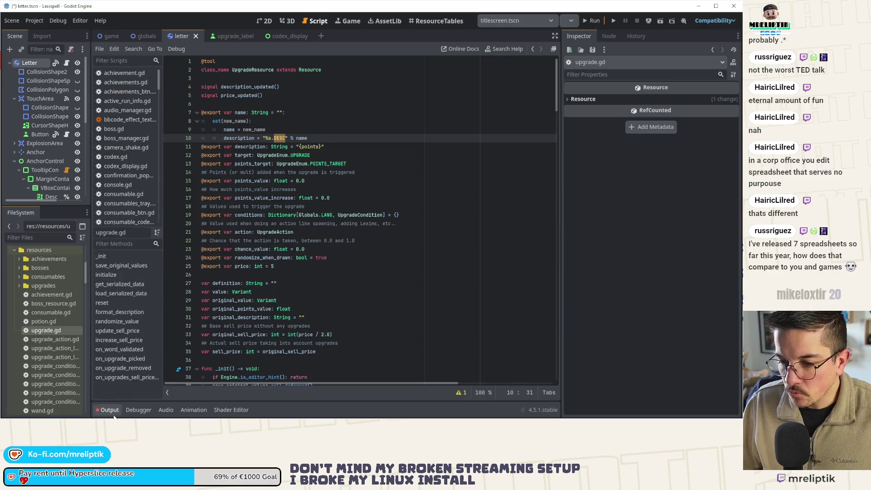
Retype the final N of upgrade_alliteration.tres's name, then open upgrade_anacyclic.tres.
scroll(48, 311, up, 5)
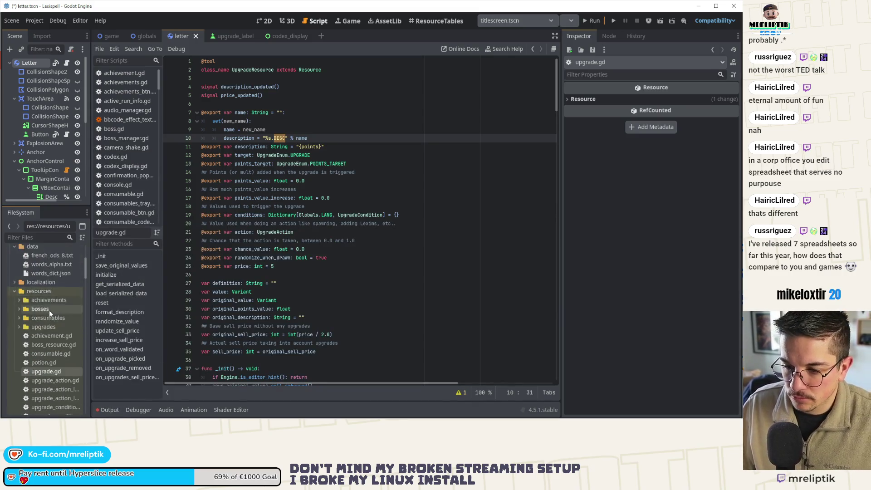
click(19, 361)
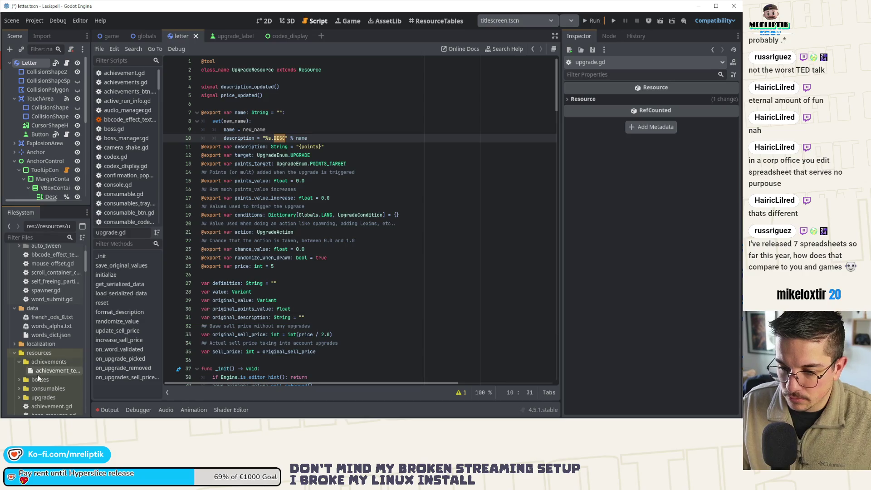
click(19, 361)
click(20, 379)
click(19, 379)
click(20, 389)
scroll(40, 373, down, 3)
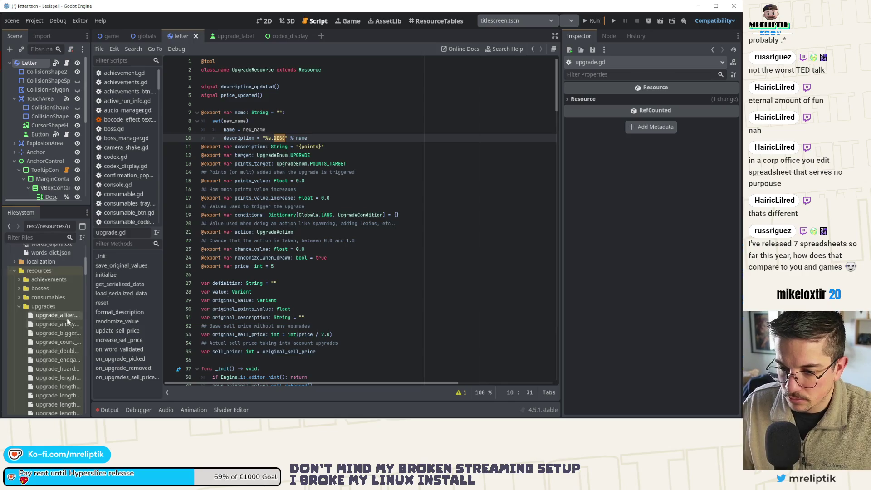
click(67, 315)
click(724, 100)
key(BackSpace)
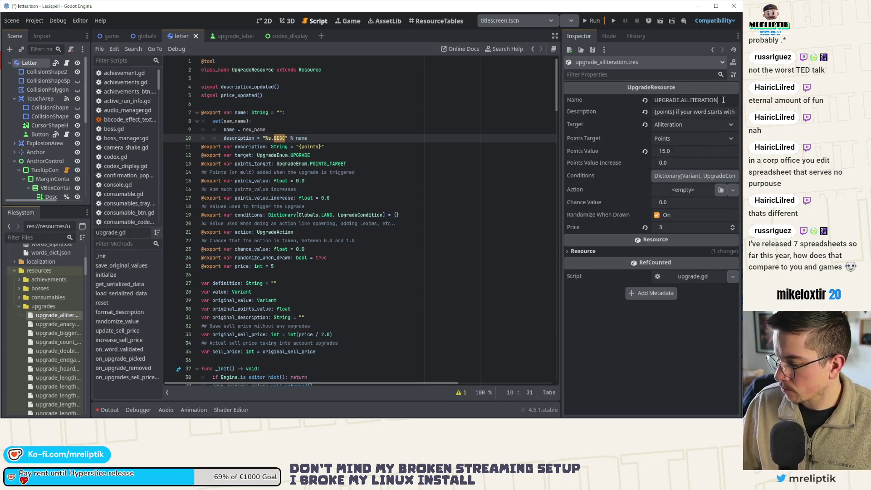
text(N)
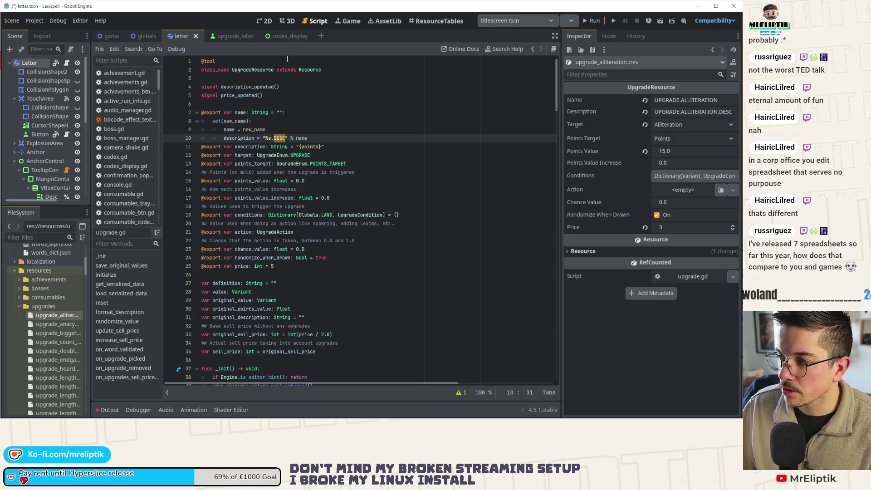
click(44, 316)
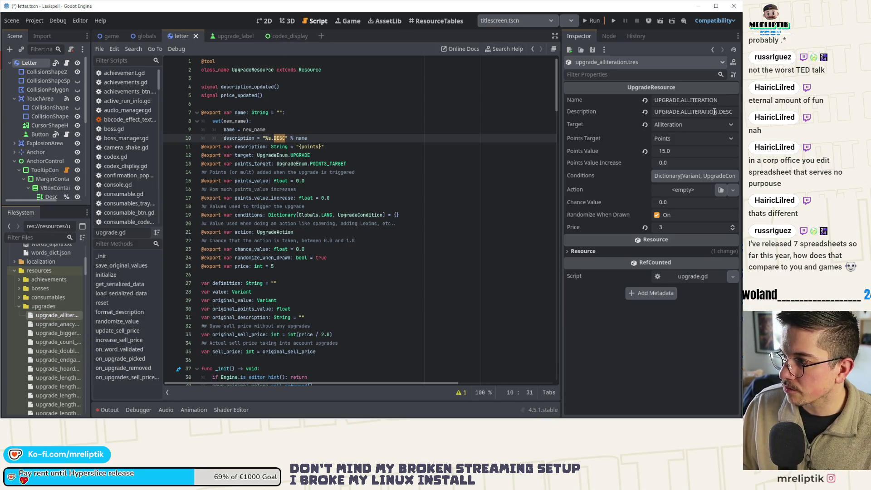
click(42, 324)
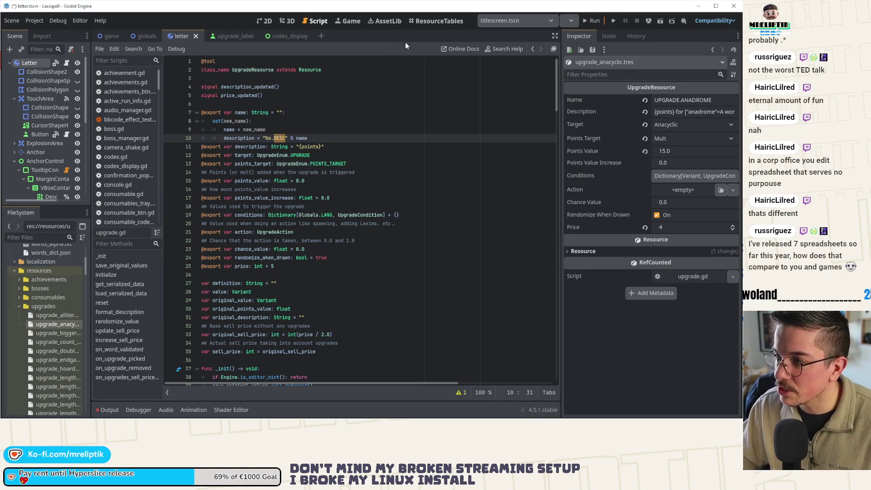
click(427, 22)
Re-commit the ANADROME, CAPITALISM and EXACT_COUNT names to get matching UPGRADE.*.DESC description keys.
click(212, 136)
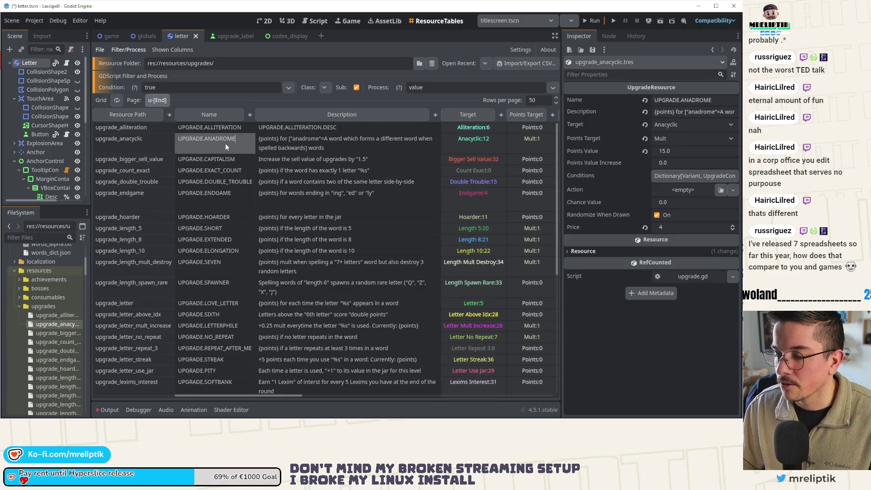
key(Return)
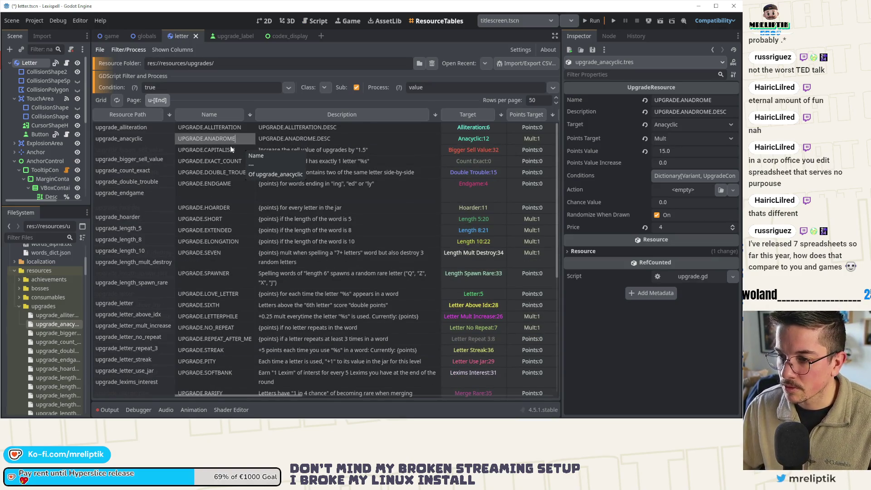
click(221, 153)
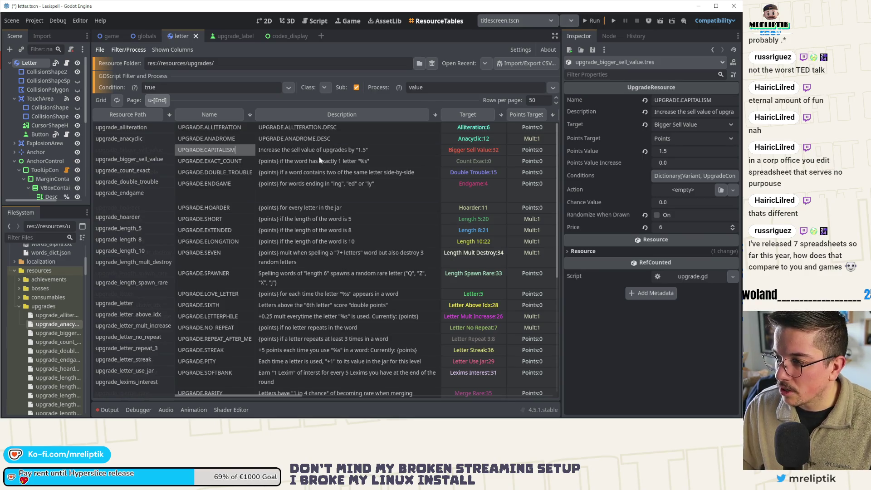
right_click(223, 153)
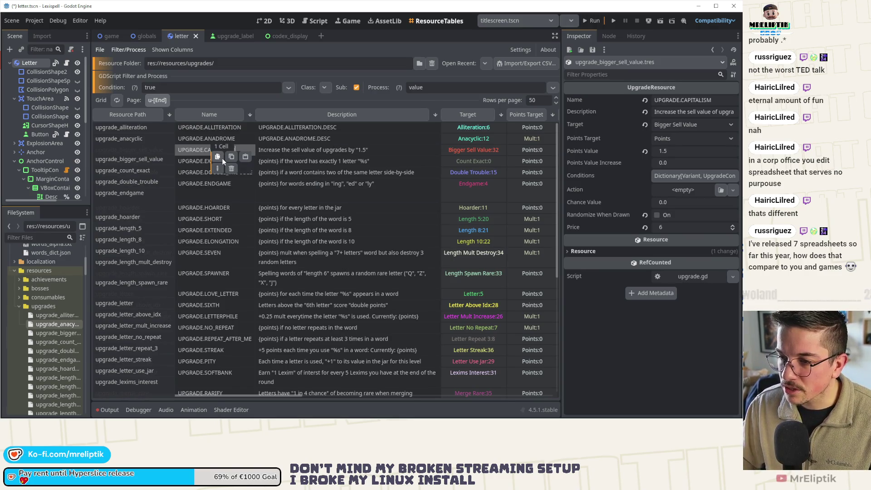
click(192, 151)
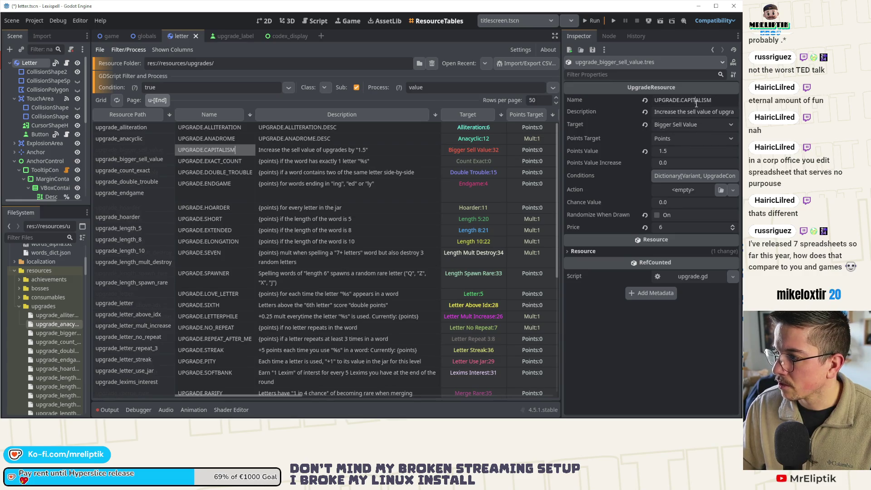
key(Return)
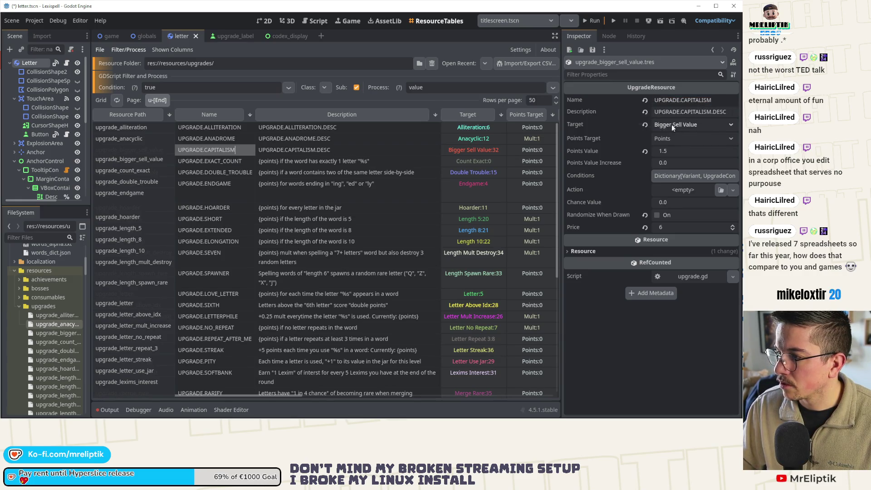
click(222, 161)
click(701, 101)
key(Return)
Give DOUBLE_TROUBLE, ENDGAME and HOARDER their matching UPGRADE.*.DESC description keys.
click(225, 172)
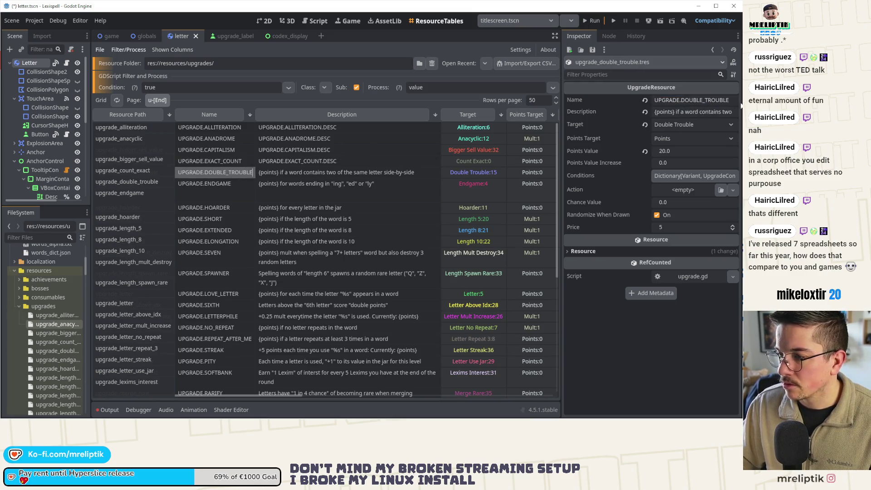
click(711, 101)
key(Return)
click(236, 185)
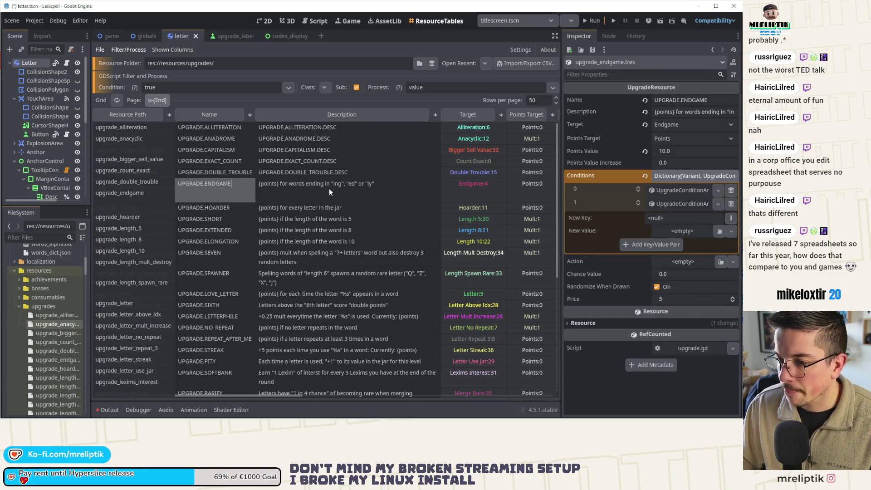
click(693, 101)
key(Return)
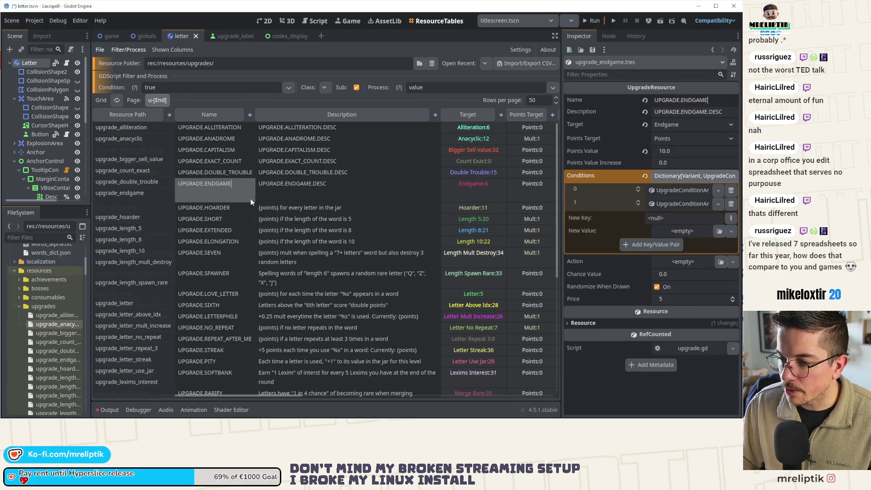
click(217, 211)
click(693, 101)
key(Return)
Give SHORT, EXTENDED and ELONGATION their matching UPGRADE.*.DESC description keys.
click(220, 217)
click(675, 100)
key(Return)
click(220, 230)
click(704, 101)
key(Return)
click(237, 241)
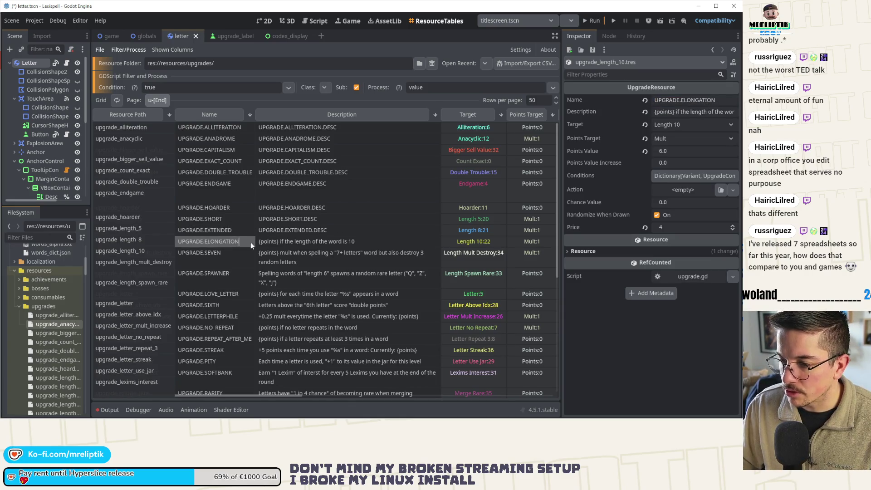
click(704, 99)
key(Return)
Give SEVEN, SPAWNER and LOVE_LETTER description keys such as UPGRADE.LOVE_LETTER.DESC.
click(213, 253)
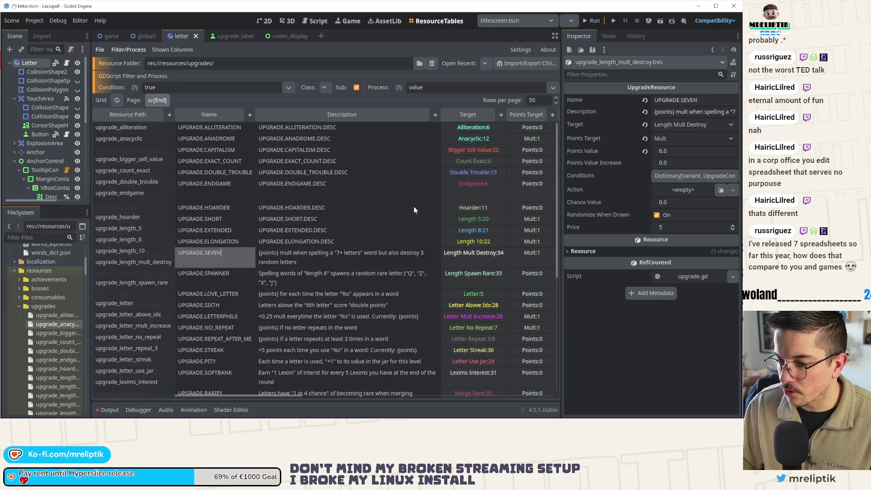
click(690, 102)
key(Return)
click(211, 264)
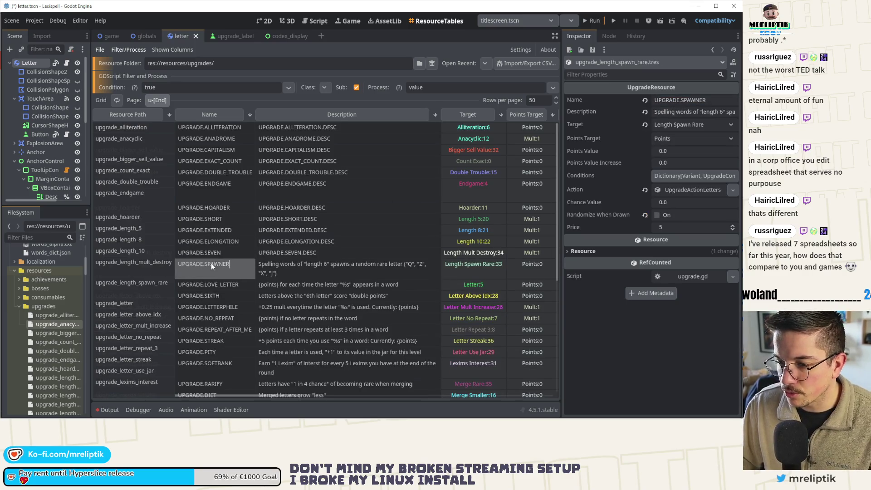
click(679, 100)
key(Return)
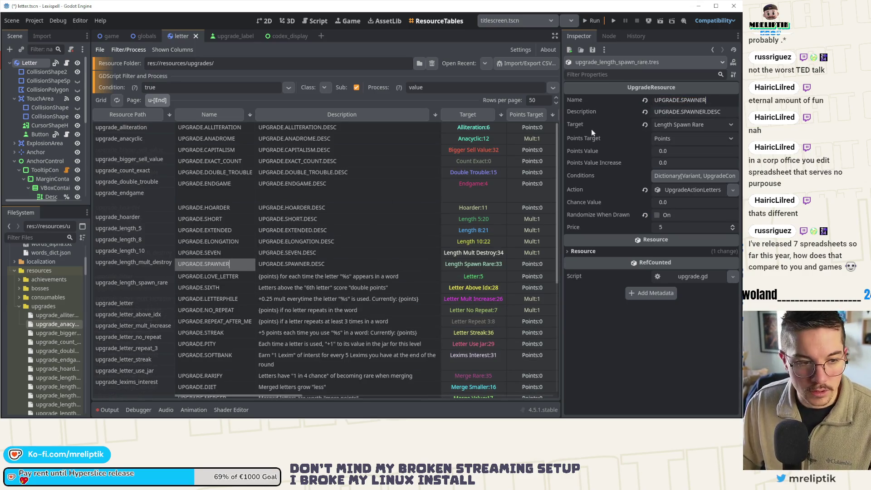
click(225, 275)
click(683, 101)
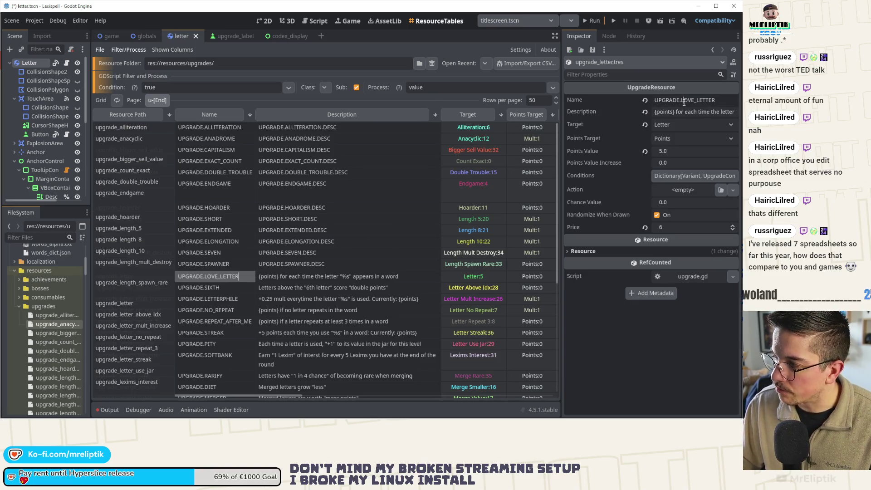
key(Return)
Give SIXTH, LETTERPHILE and NO_REPEAT description keys such as UPGRADE.NO_REPEAT.DESC.
click(226, 289)
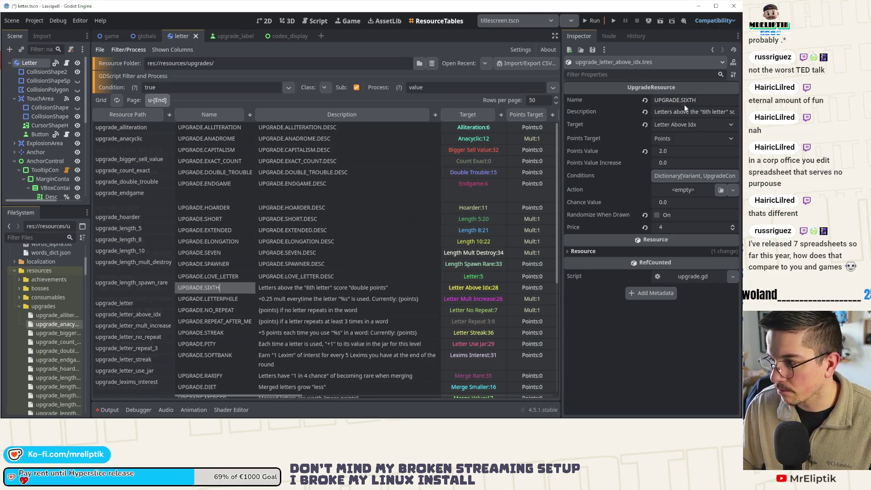
click(687, 100)
key(Return)
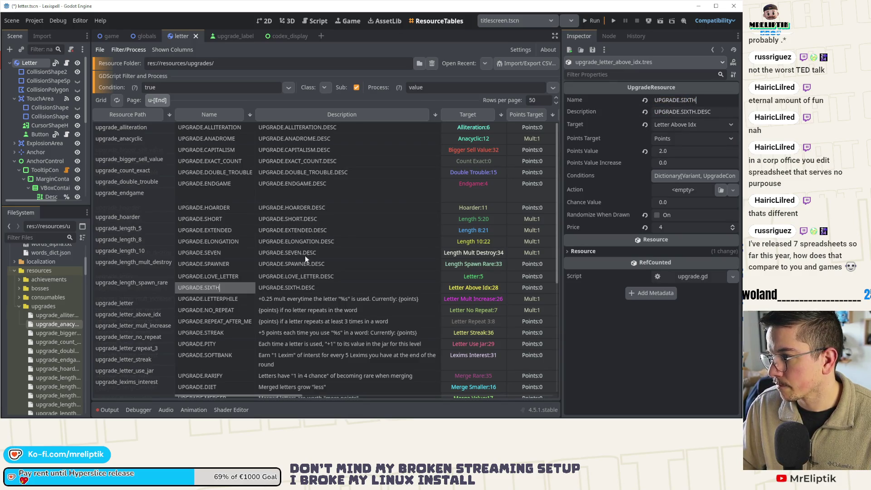
click(215, 296)
click(685, 100)
key(Return)
click(234, 312)
click(682, 101)
key(Return)
Give REPEAT_AFTER_ME, STREAK, PITY and SOFTBANK matching description keys, e.g. UPGRADE.STREAK.DESC.
click(227, 321)
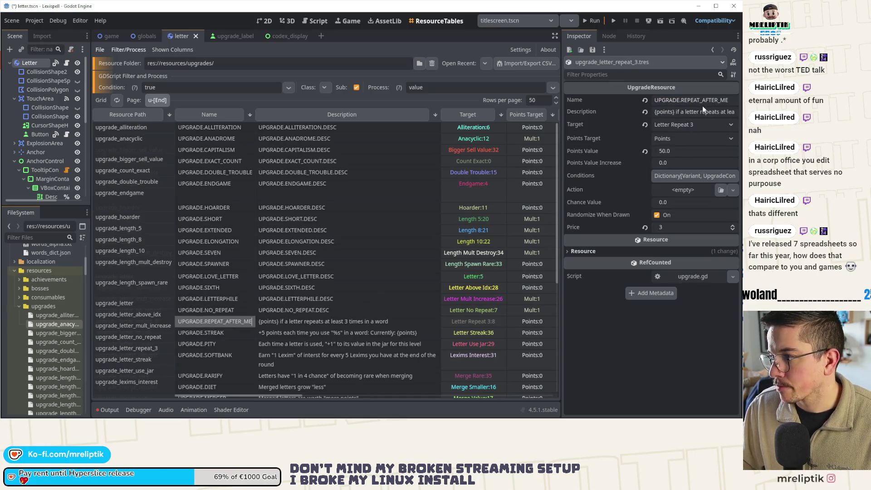
key(ctrl+a)
key(Escape)
key(Return)
click(252, 333)
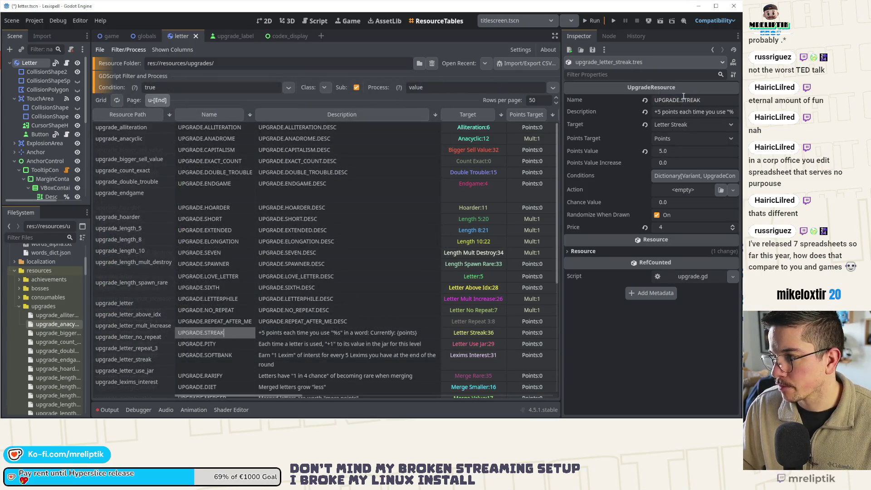
key(Return)
click(220, 343)
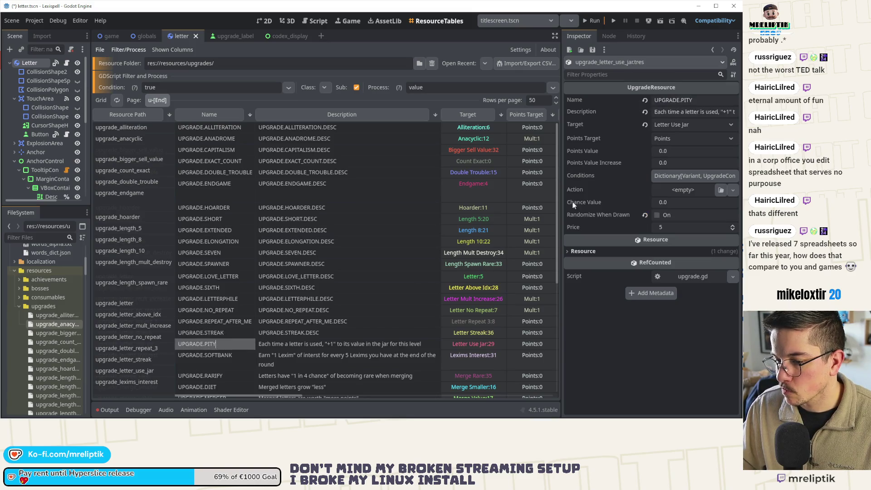
key(Return)
click(226, 355)
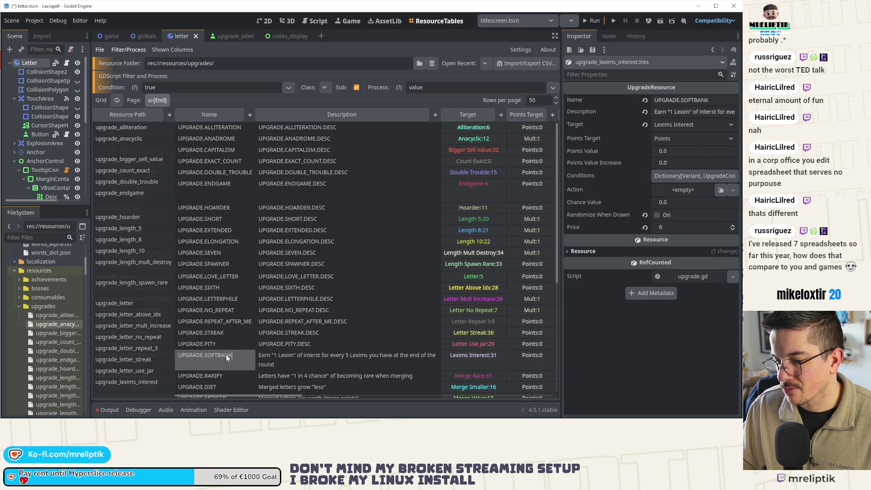
key(Return)
Give RARIFY, DIET, MERGER and MONEYMAKER description keys such as UPGRADE.MERGER.DESC.
scroll(244, 295, down, 5)
click(217, 188)
key(Return)
click(219, 200)
double_click(679, 101)
key(Return)
click(218, 211)
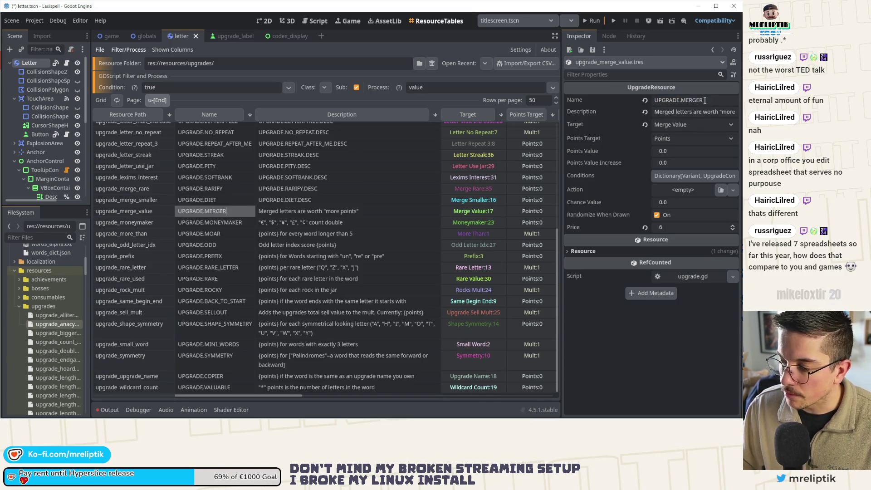
key(Return)
key(Down)
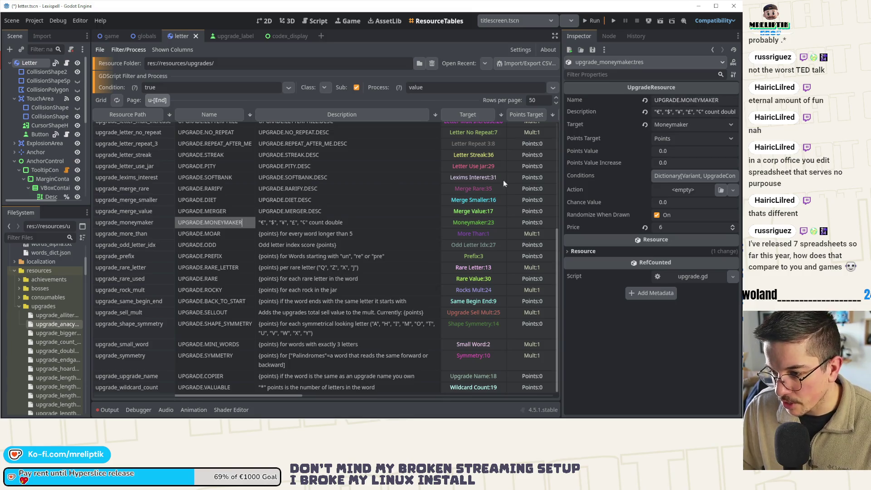
key(Return)
Give MOAR, ODD and PREFIX their matching UPGRADE.*.DESC description keys.
click(223, 233)
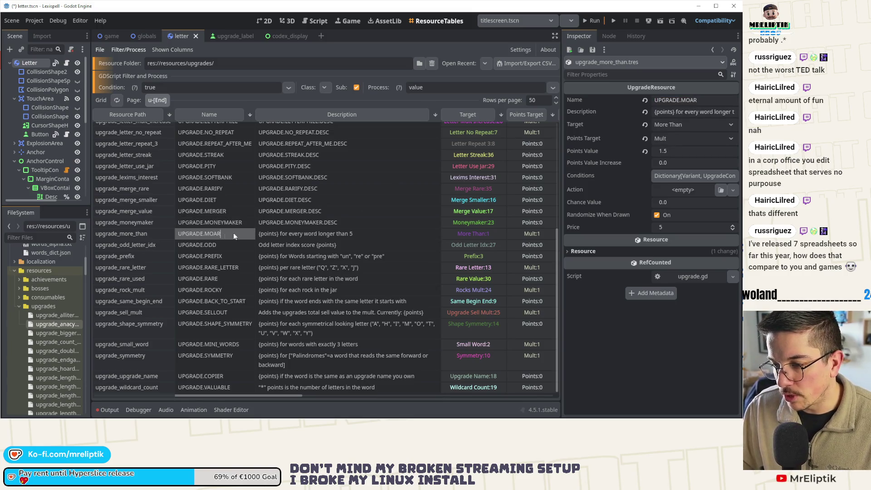
click(671, 100)
key(Return)
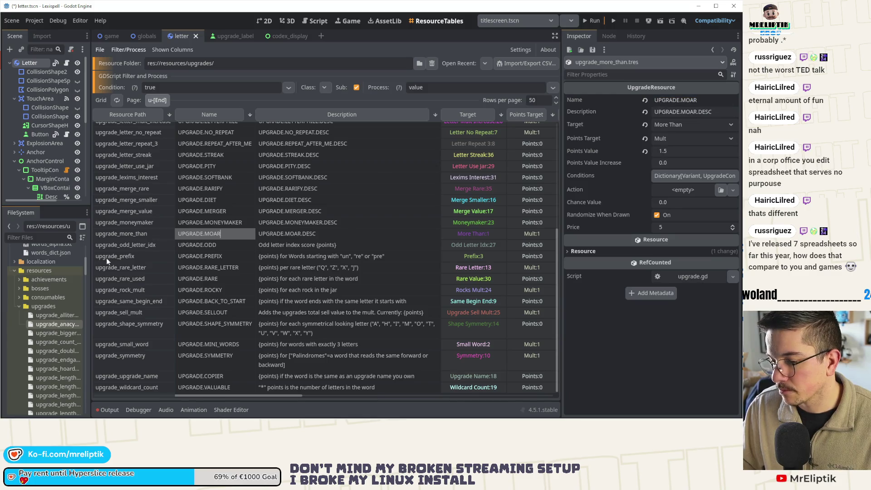
click(223, 245)
click(672, 100)
key(Return)
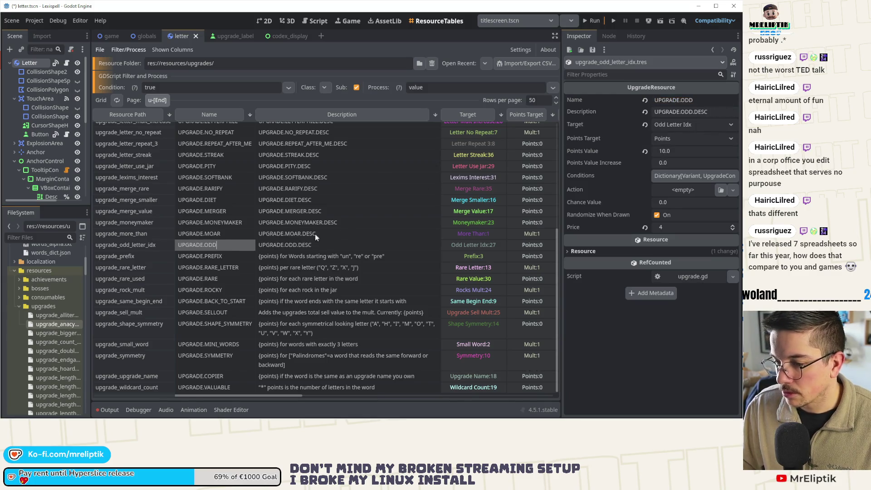
click(221, 255)
click(663, 100)
key(Return)
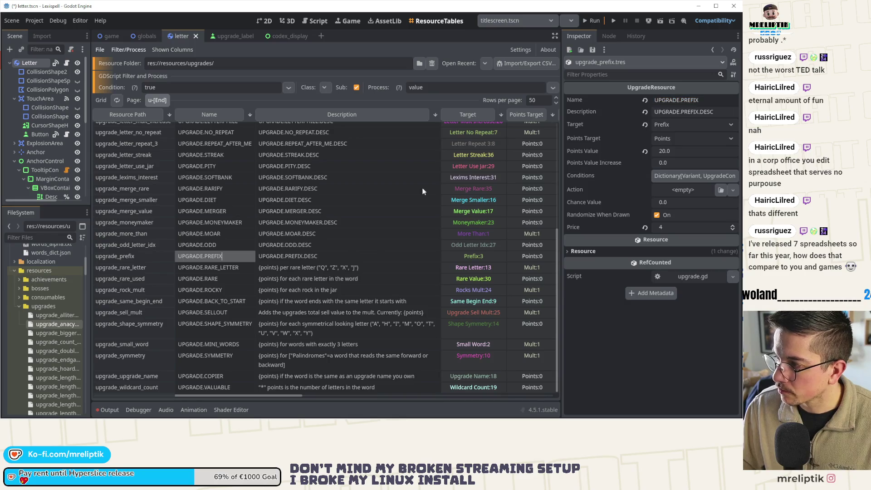
Give RARE_LETTER, RARE and ROCKY their matching UPGRADE.*.DESC description keys.
click(234, 267)
click(672, 100)
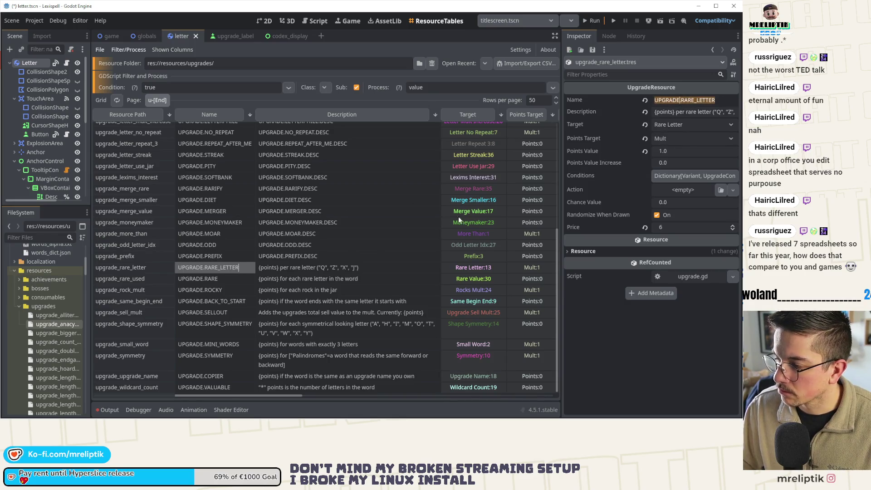
key(Return)
click(229, 279)
click(672, 100)
key(Return)
click(213, 289)
click(690, 99)
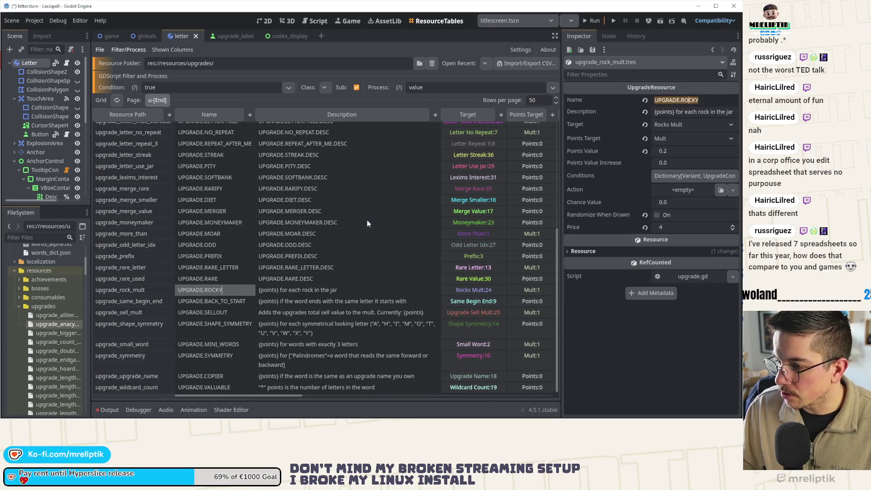
key(Return)
Give BACK_TO_START, SELLOUT and SHAPE_SYMMETRY their matching UPGRADE.*.DESC description keys.
click(218, 301)
click(672, 100)
key(Return)
click(211, 313)
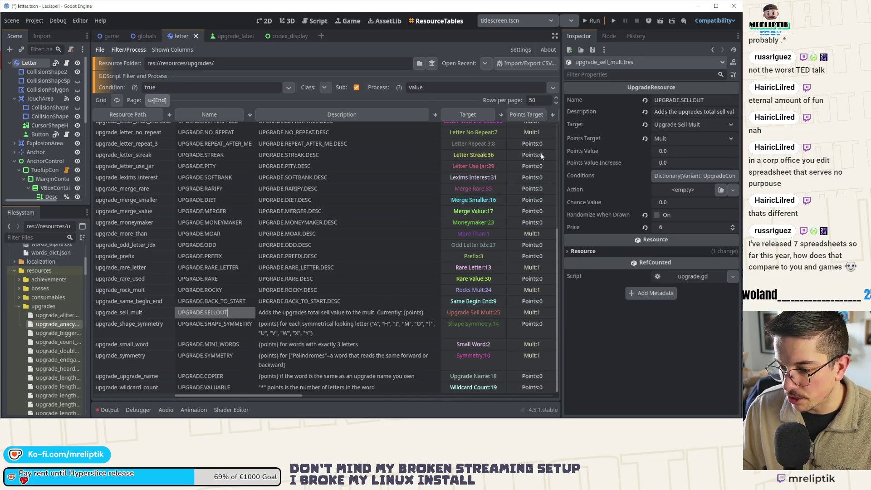
click(701, 100)
key(Return)
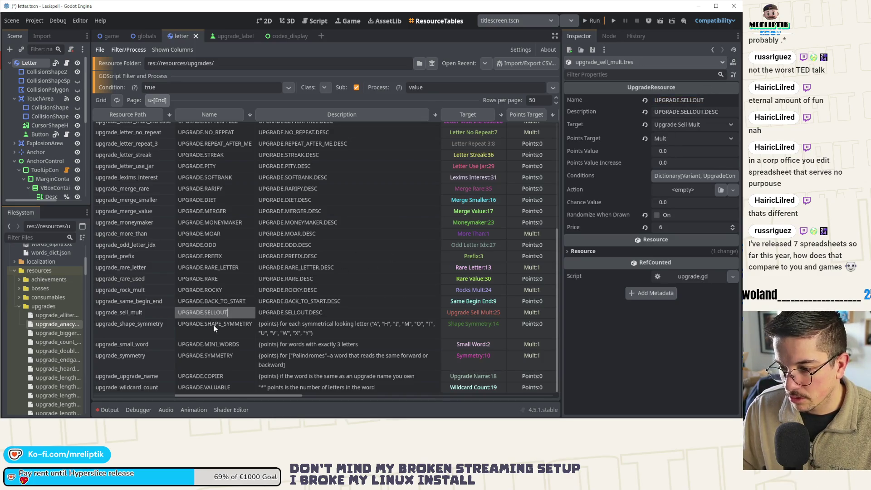
click(215, 327)
click(684, 100)
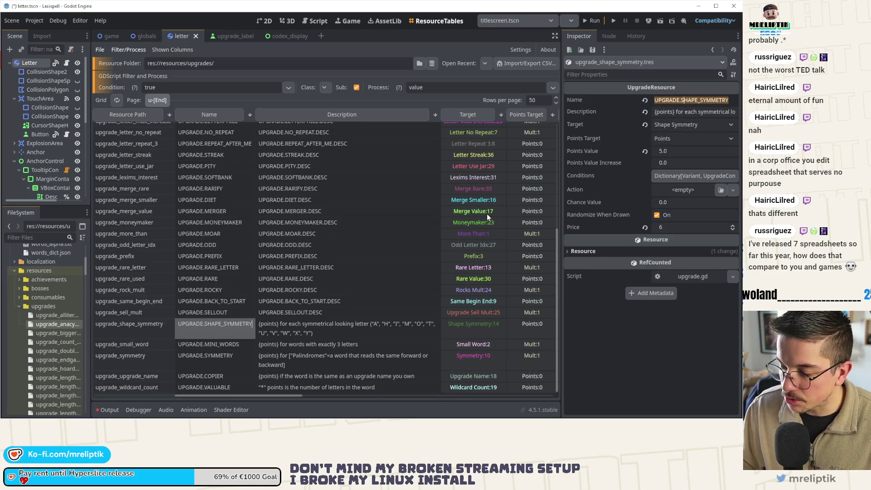
key(Return)
Give MINI_WORDS, SYMMETRY, COPIER and VALUABLE description keys, ending with UPGRADE.VALUABLE.DESC.
click(222, 341)
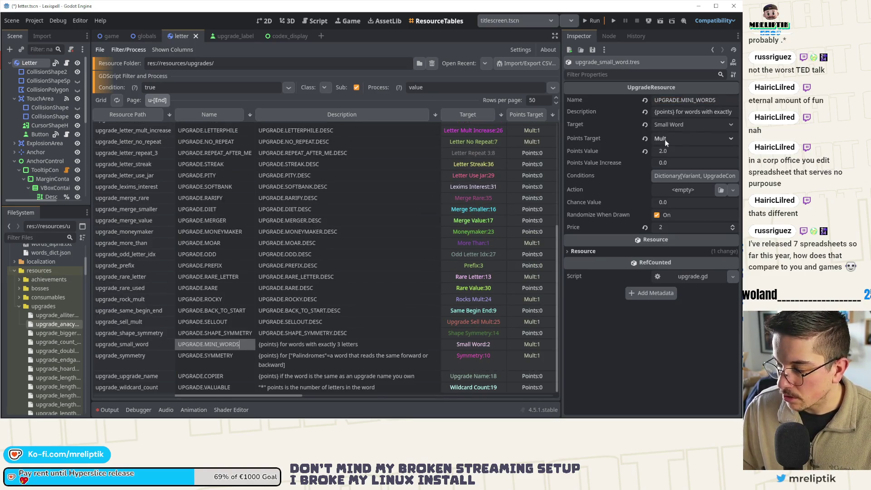
click(704, 100)
key(Return)
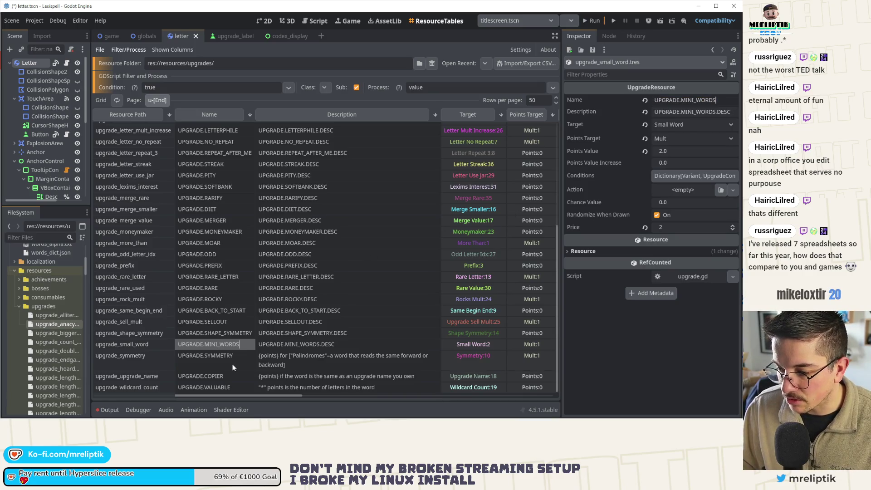
click(233, 364)
click(686, 100)
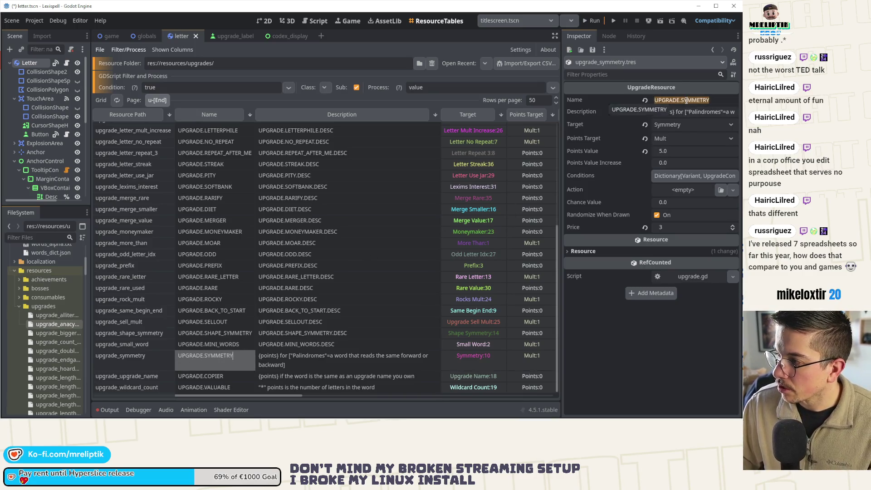
key(Return)
click(216, 377)
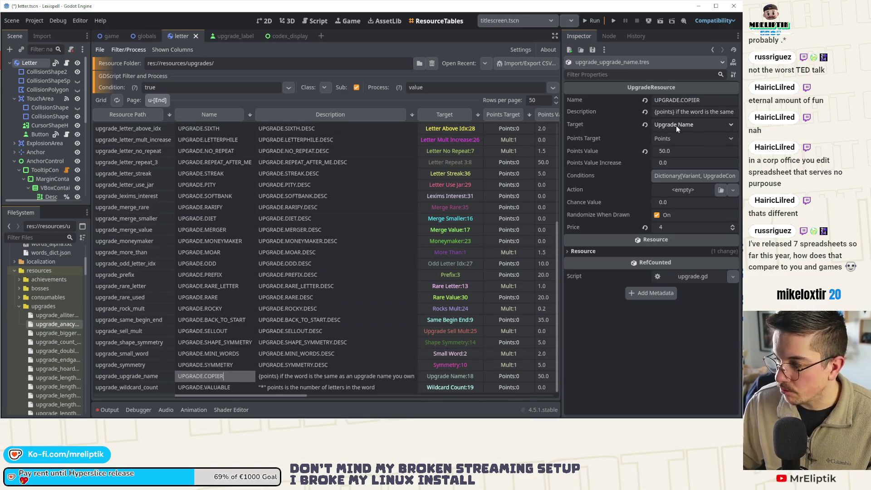
click(679, 100)
key(Return)
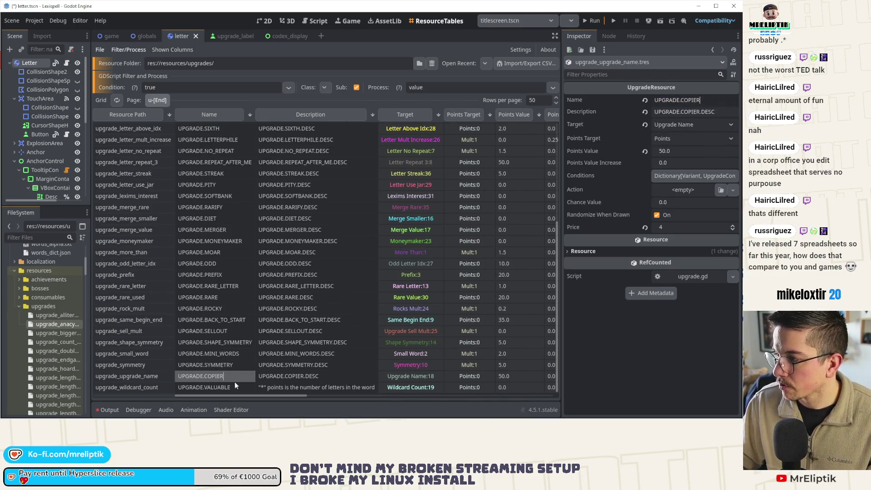
click(214, 386)
click(678, 100)
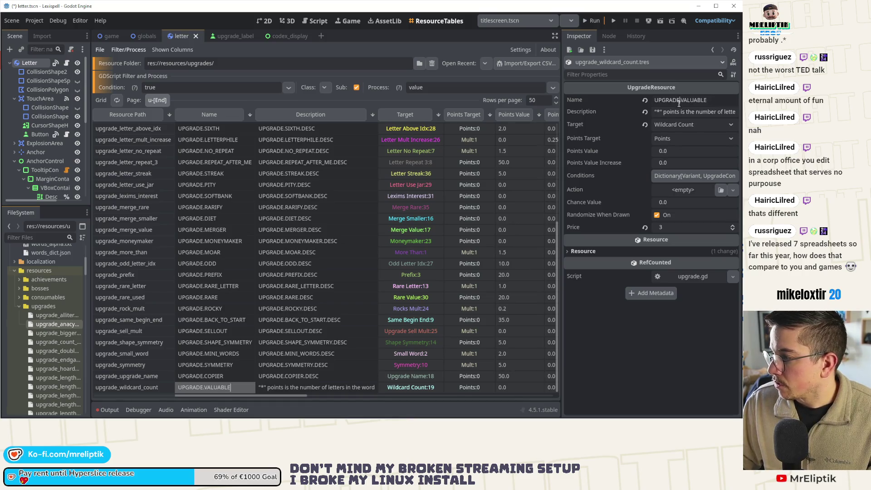
key(Return)
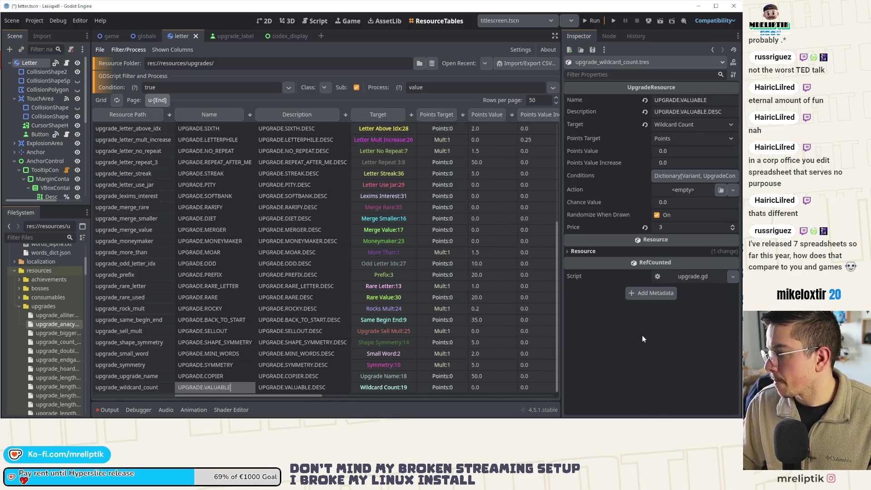
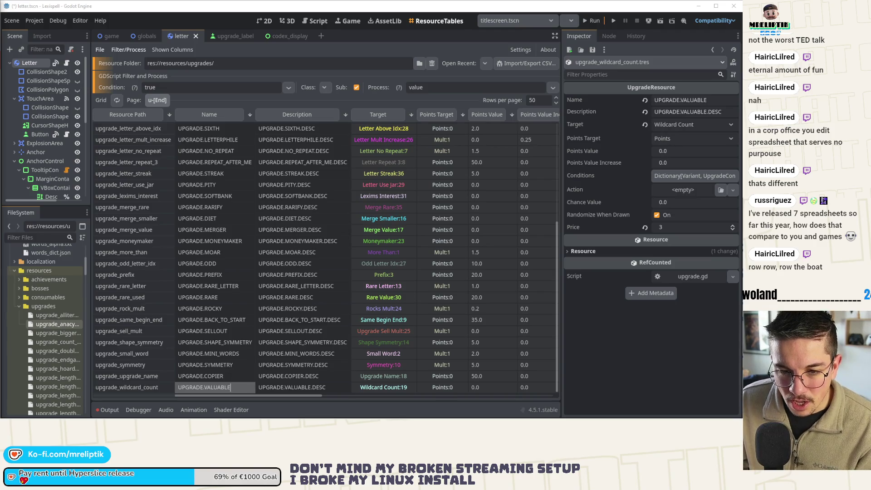
Switch from the Godot editor to the Lexispell_localization sheet in Chrome.
key(alt+Tab)
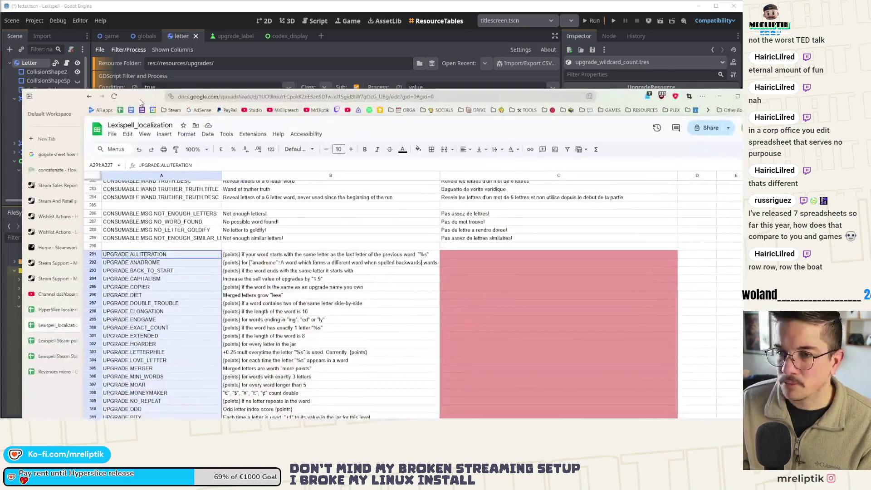
Clear UPGRADE.ANADROME from cell A292, leaving only its English text in the row.
click(130, 167)
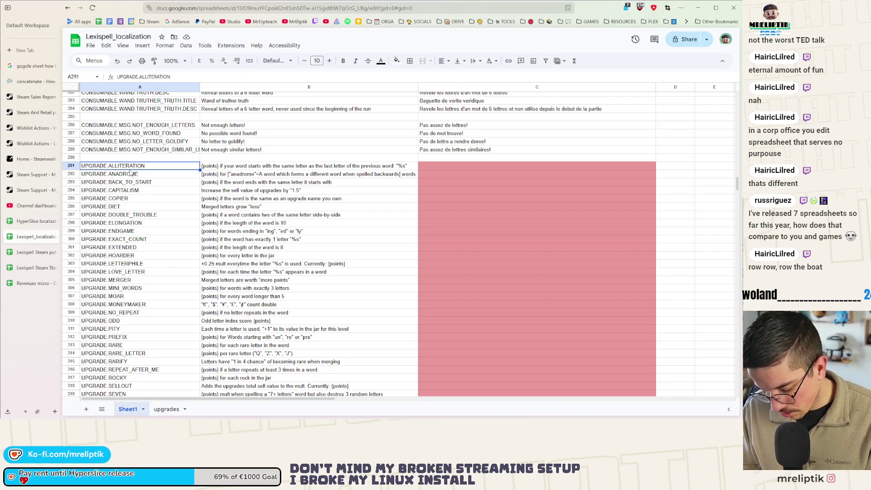
click(131, 175)
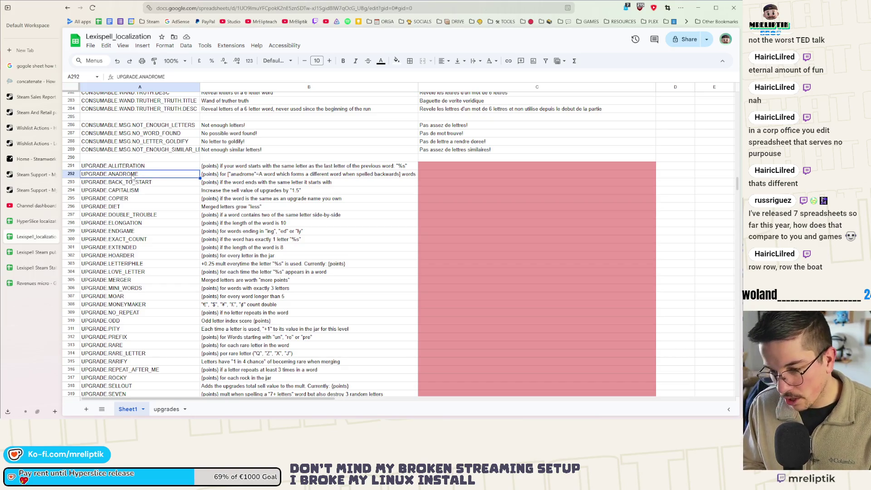
key(Delete)
key(ctrl+z)
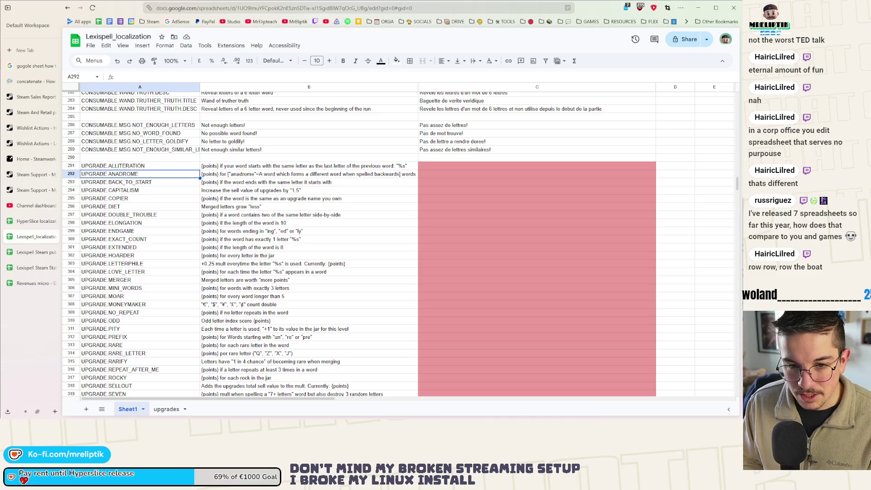
text(r)
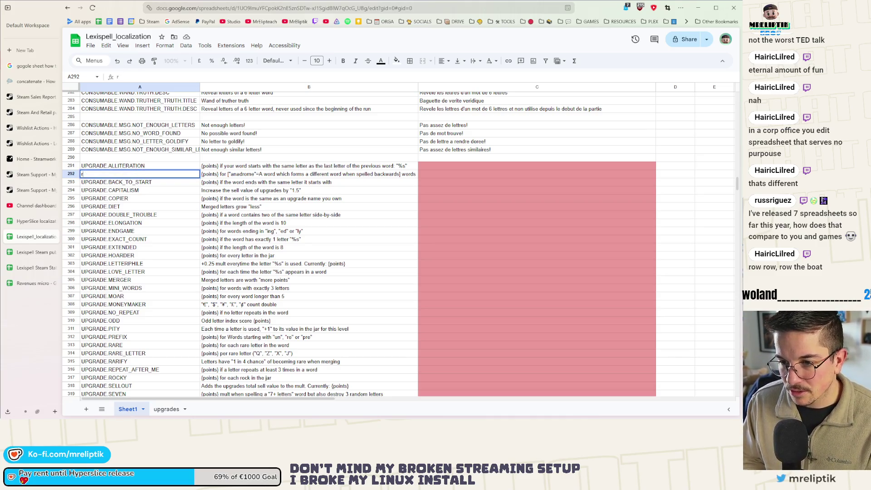
key(Escape)
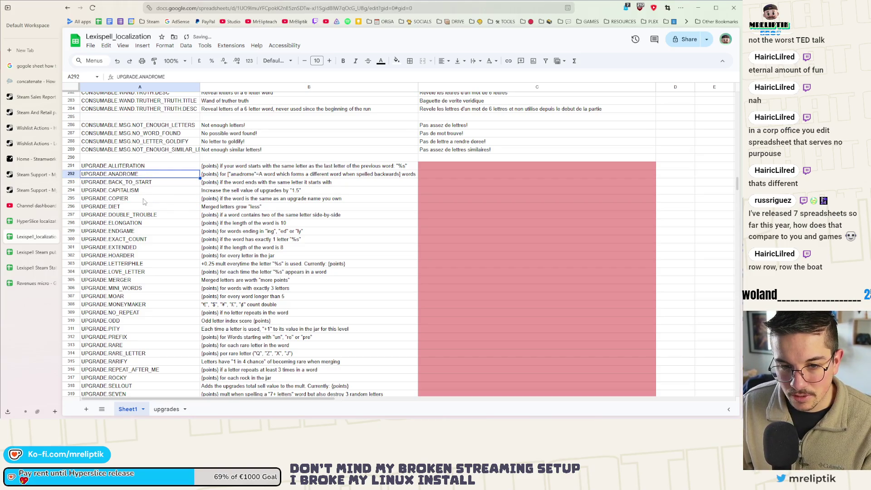
key(Delete)
click(113, 223)
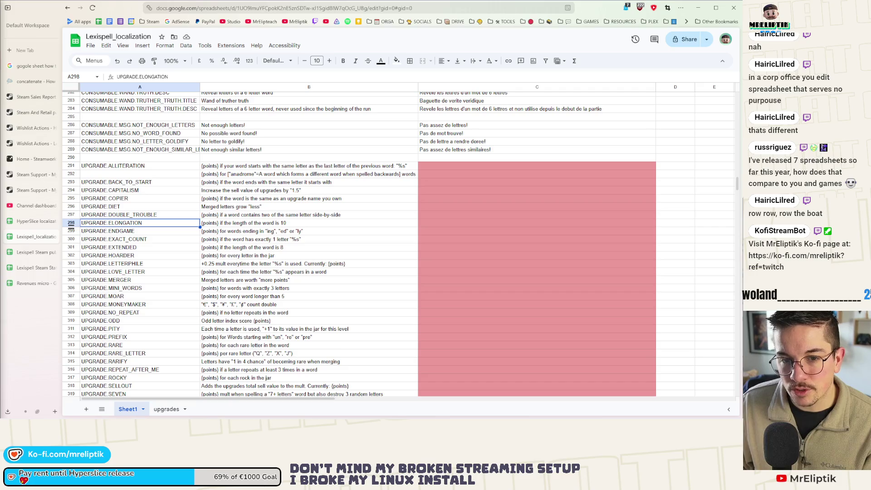
Insert an empty column left of column A, moving the keys into column B.
right_click(92, 86)
click(138, 152)
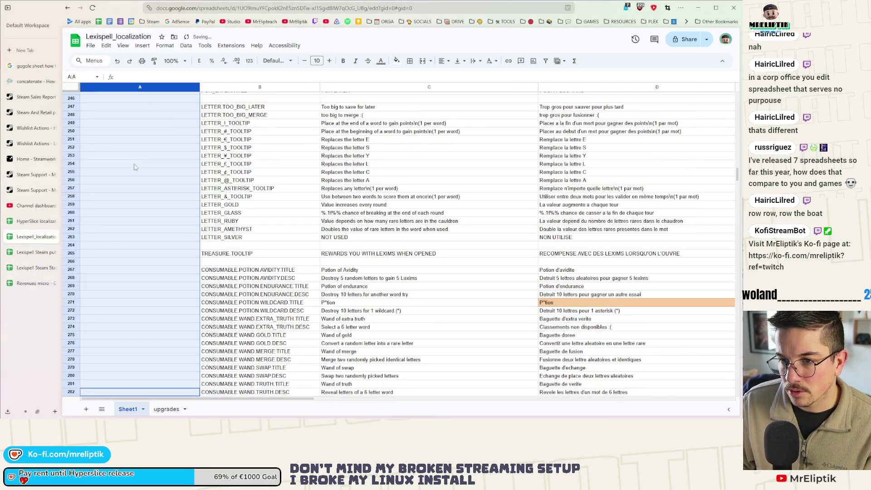
click(145, 230)
scroll(149, 218, down, 10)
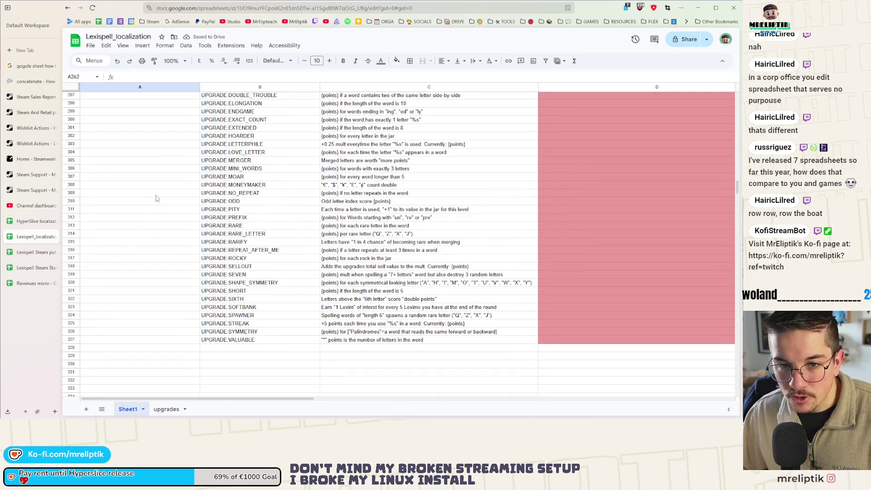
scroll(157, 198, up, 1)
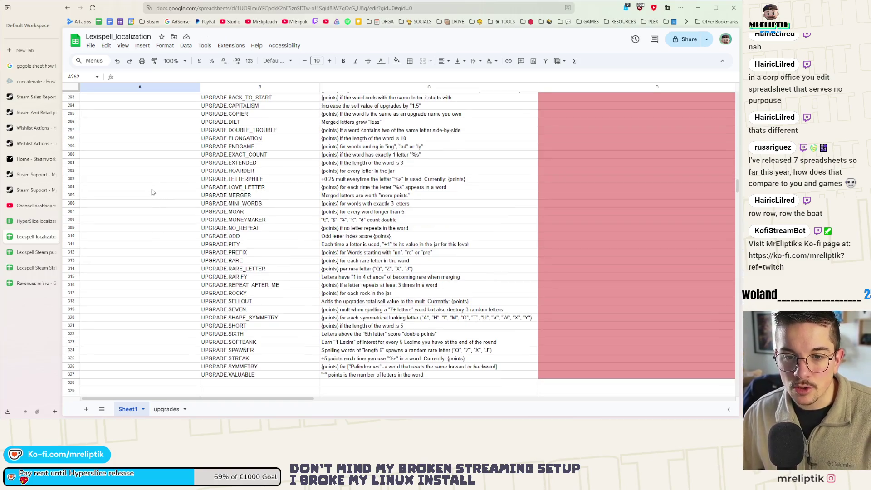
scroll(147, 186, up, 1)
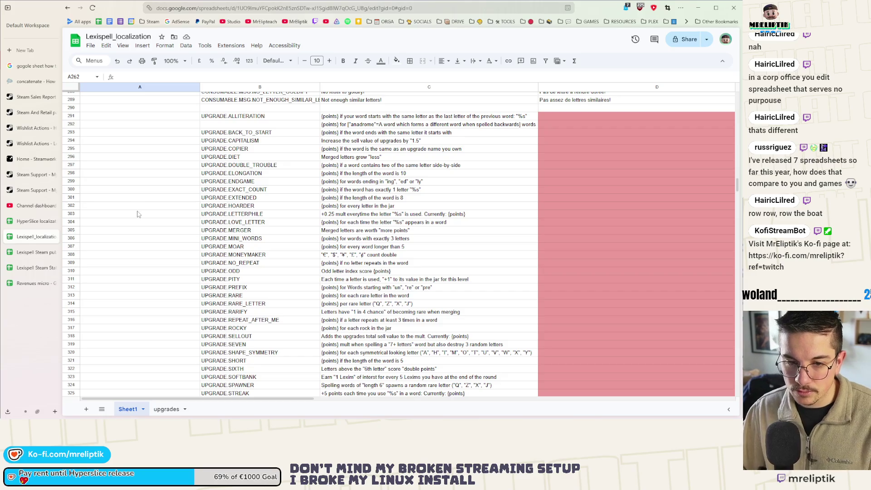
scroll(139, 213, down, 1)
scroll(160, 196, up, 2)
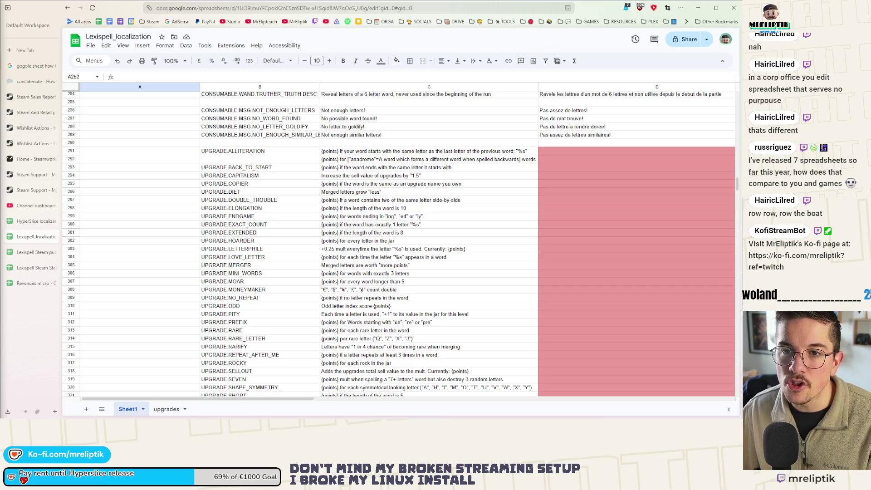
click(106, 47)
mouse_move(237, 48)
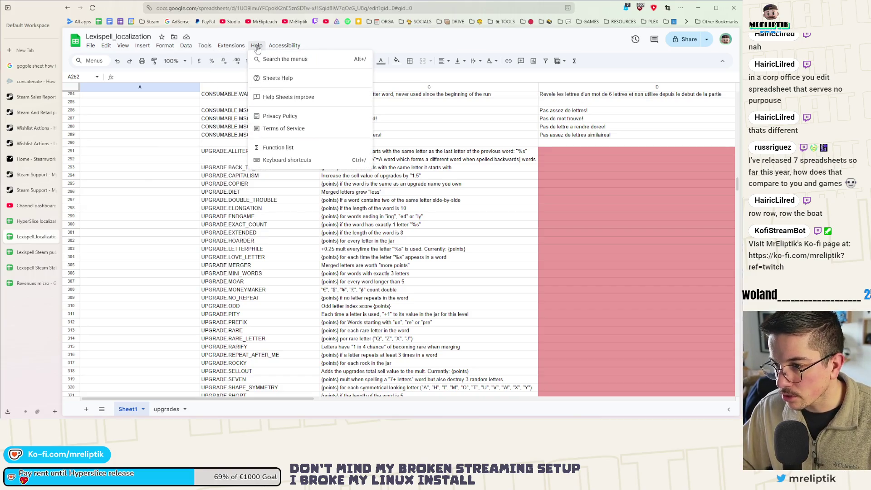
click(313, 160)
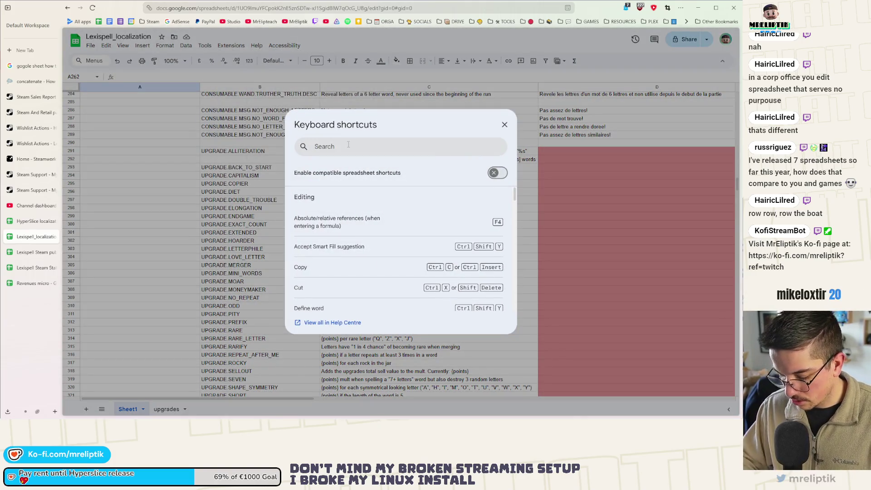
text(new ro)
key(BackSpace)
key(BackSpace)
key(BackSpace)
text(row)
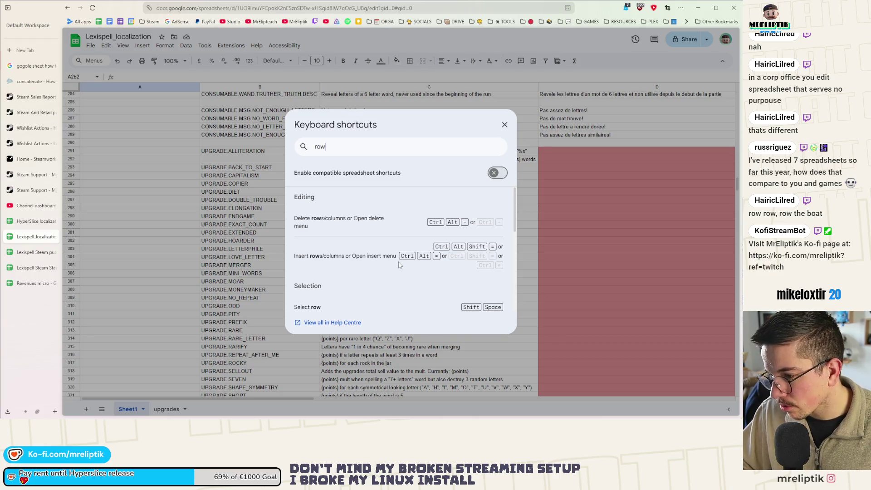
scroll(414, 272, down, 5)
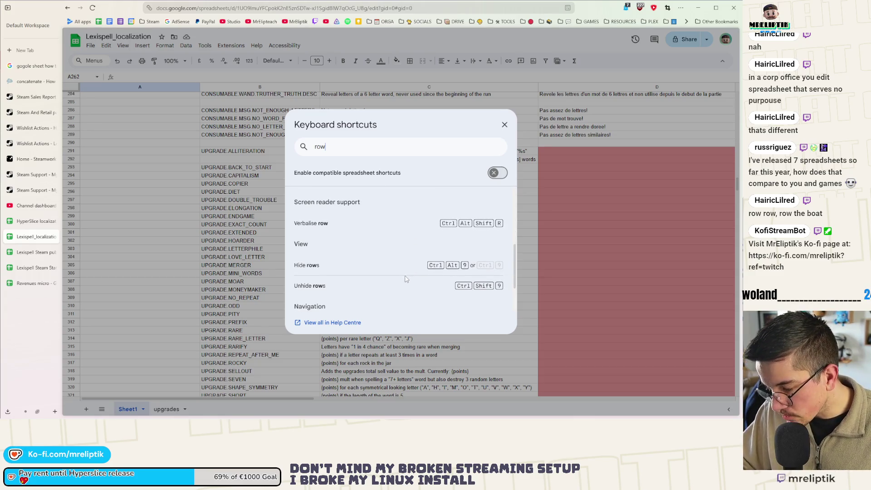
scroll(407, 270, up, 3)
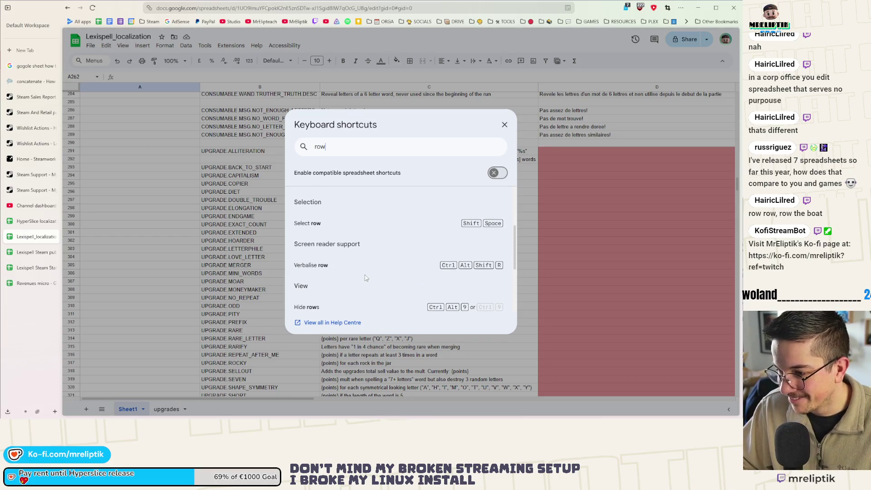
scroll(363, 281, up, 2)
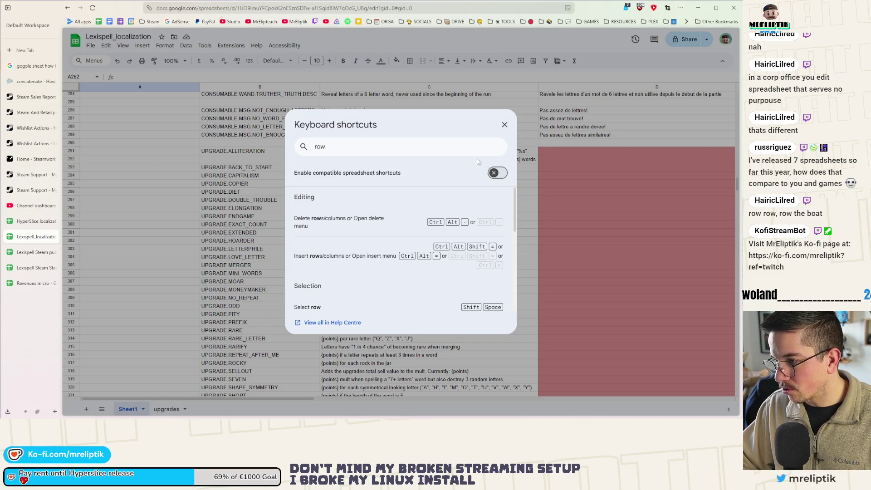
click(504, 124)
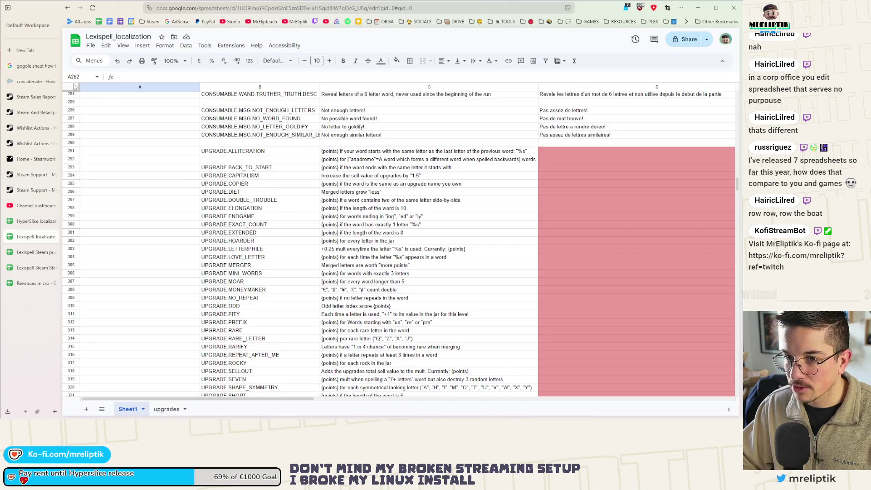
Delete the blank column A so the keys return to column A.
right_click(105, 87)
click(140, 176)
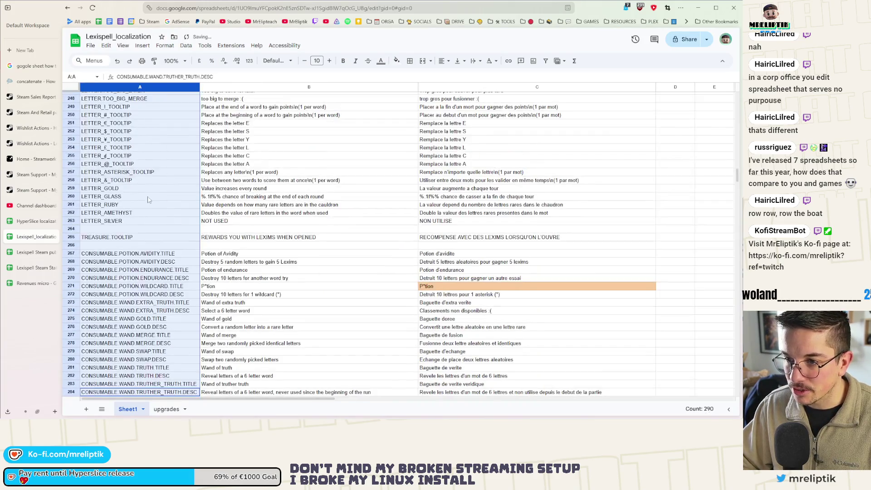
scroll(145, 218, down, 5)
click(123, 222)
Type UPGRADE.ANADROME back into cell A292.
click(129, 215)
scroll(131, 226, up, 10)
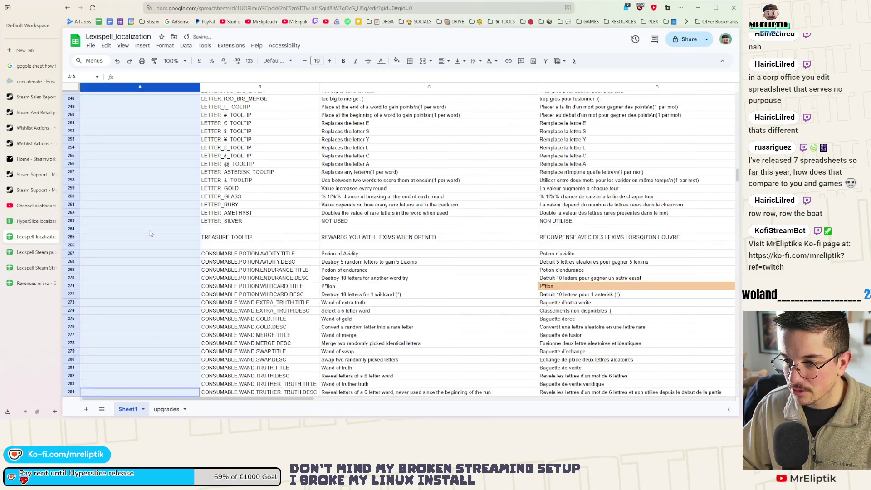
text(UPGRADE.ANADROME)
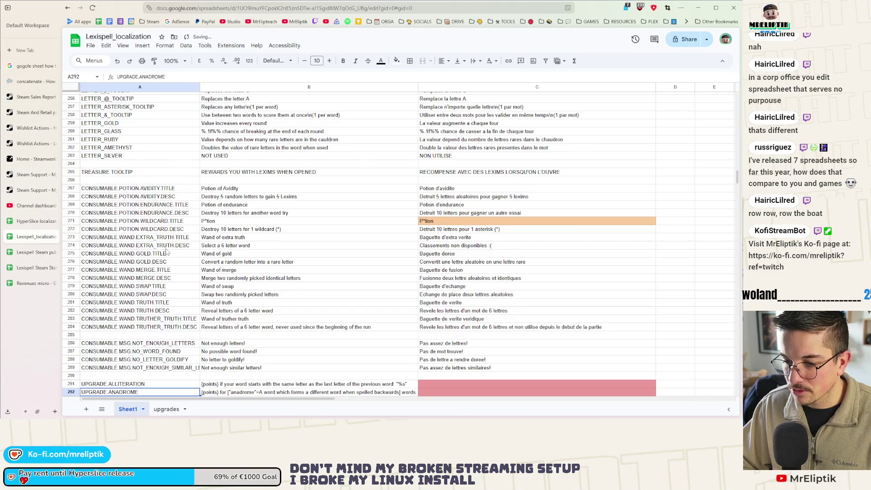
scroll(167, 252, down, 3)
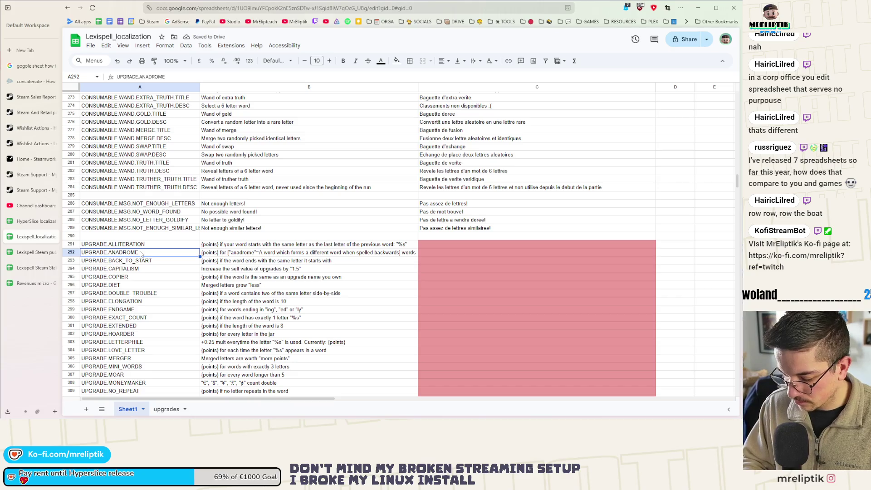
key(ctrl+shift+equal)
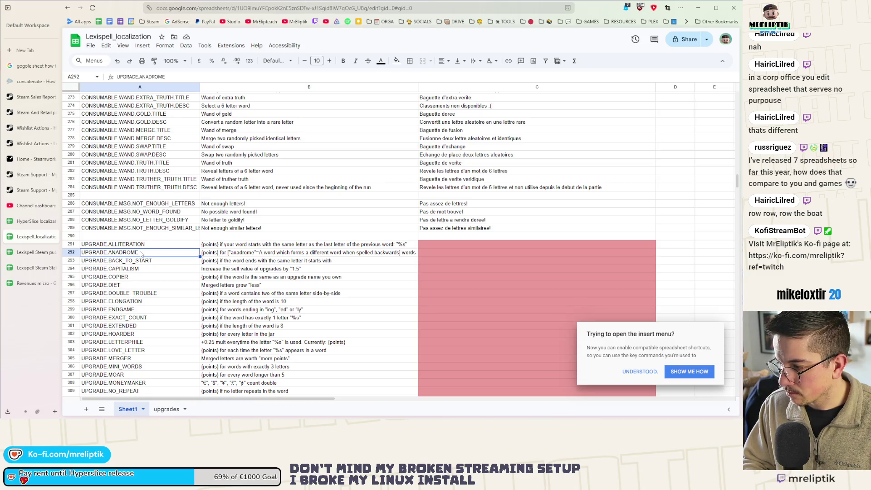
text(r)
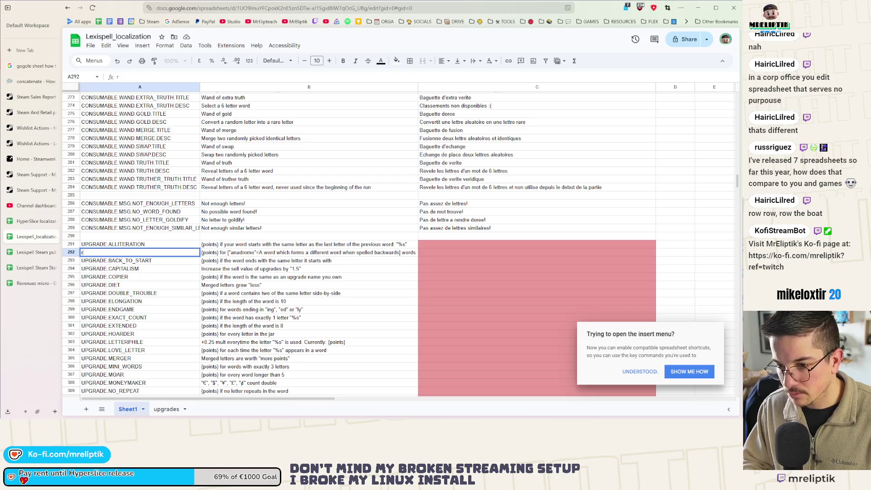
key(Escape)
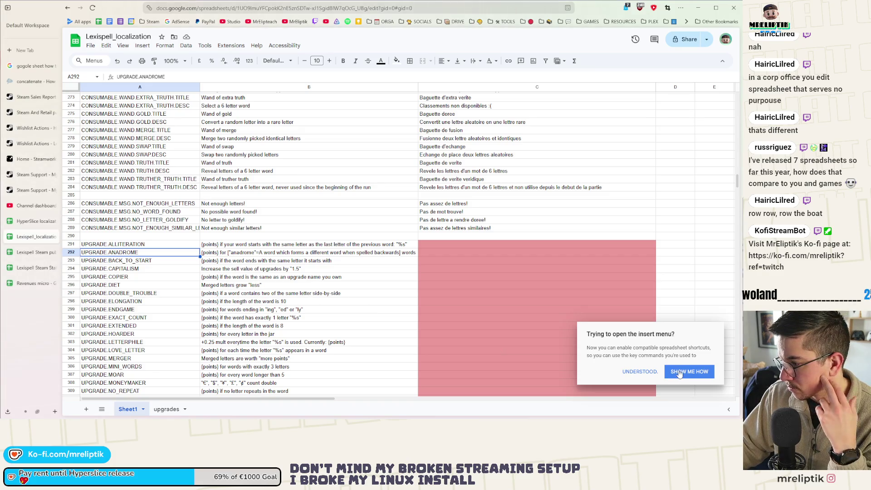
click(640, 373)
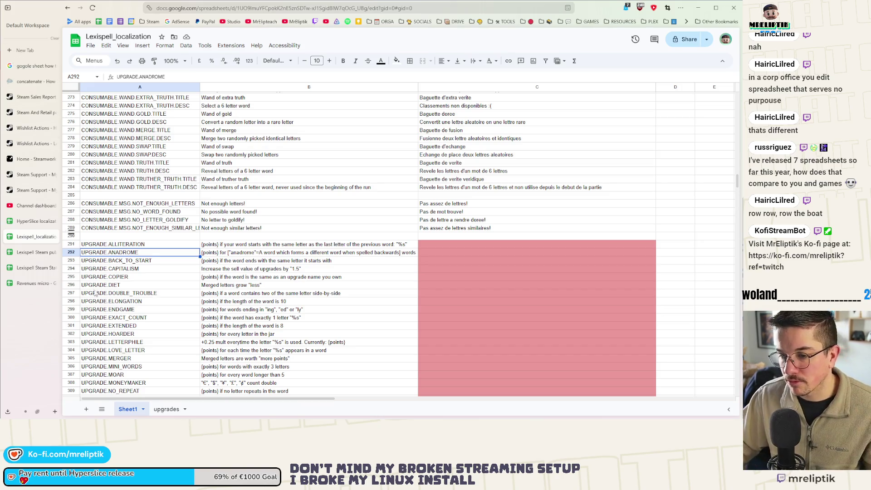
key(ctrl+equal)
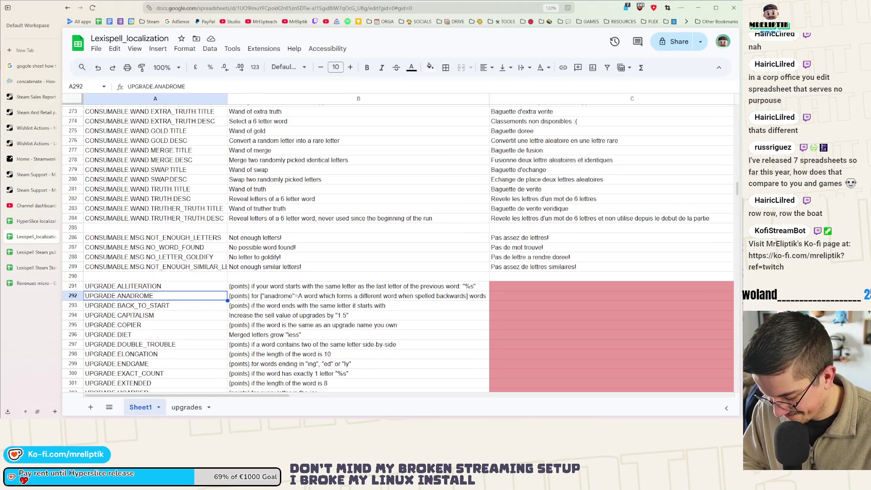
key(ctrl+shift+a)
key(Escape)
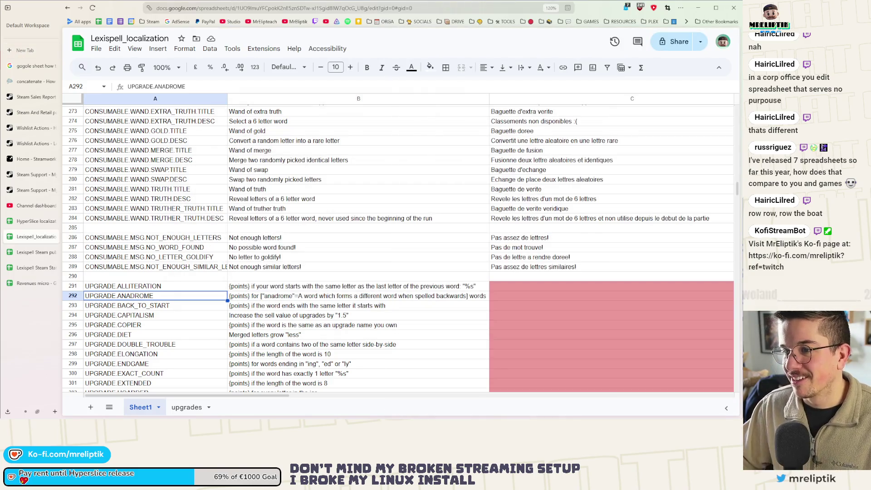
key(ctrl+0)
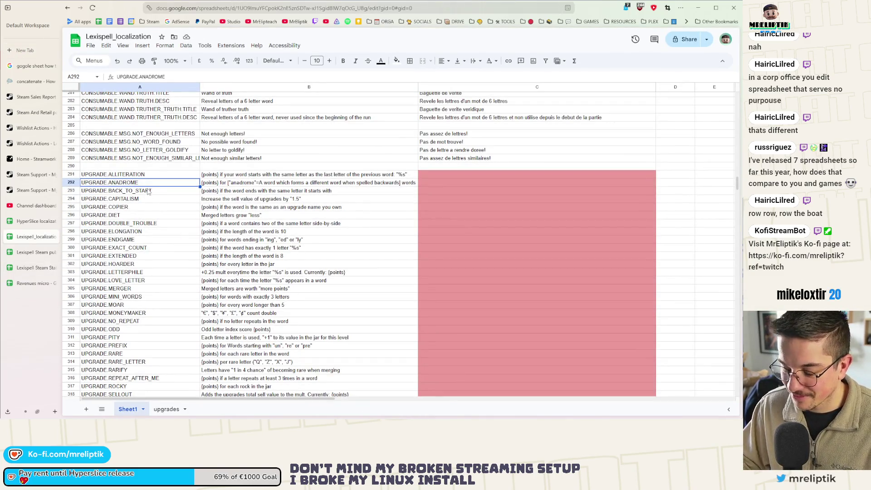
key(ctrl+shift+a)
key(Escape)
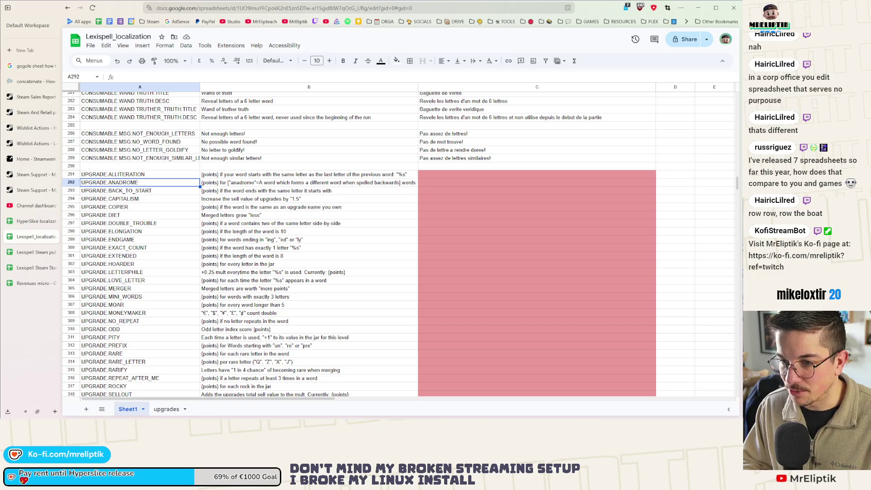
text(r)
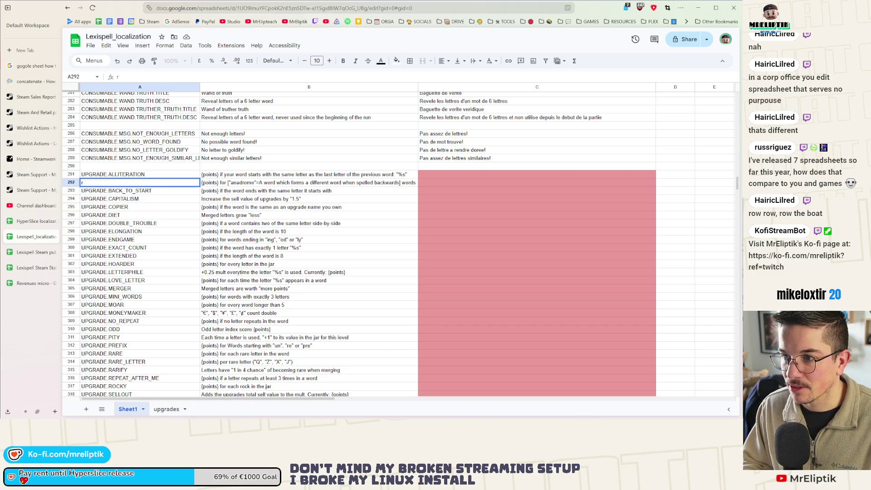
click(146, 240)
key(ctrl+z)
click(146, 240)
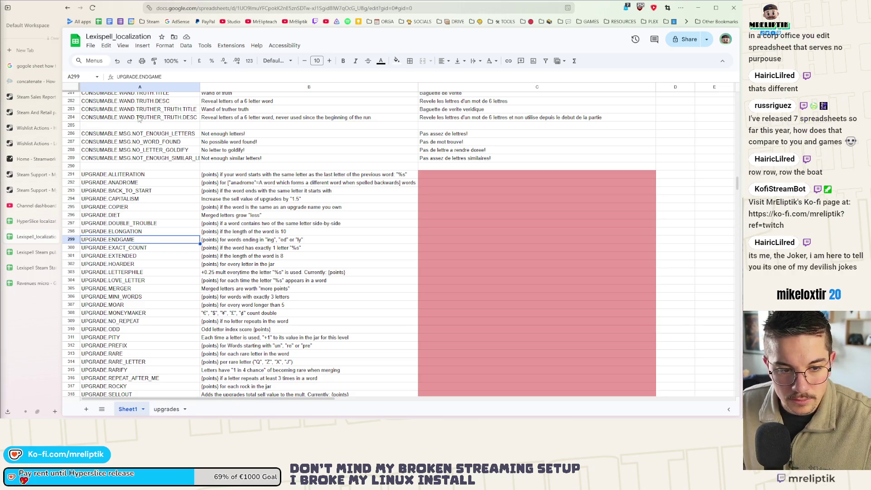
click(282, 46)
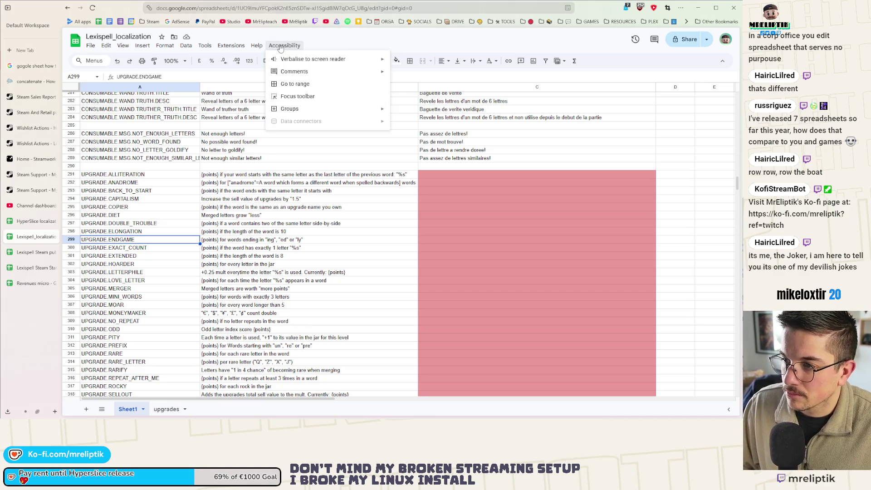
mouse_move(257, 45)
click(285, 164)
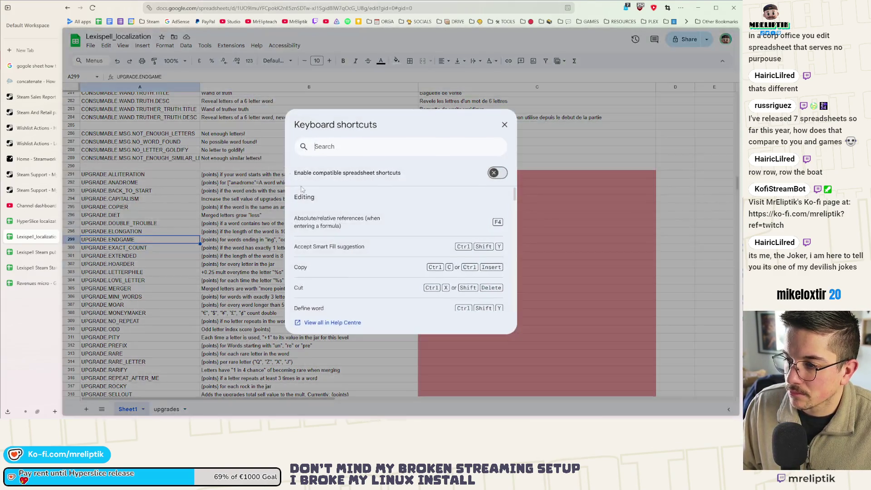
scroll(358, 216, down, 3)
scroll(357, 216, up, 2)
click(356, 144)
text(row)
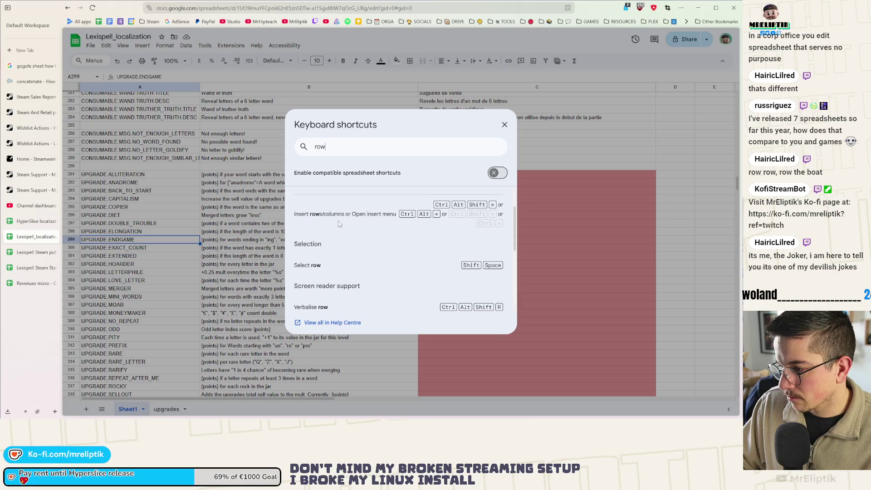
scroll(339, 227, down, 5)
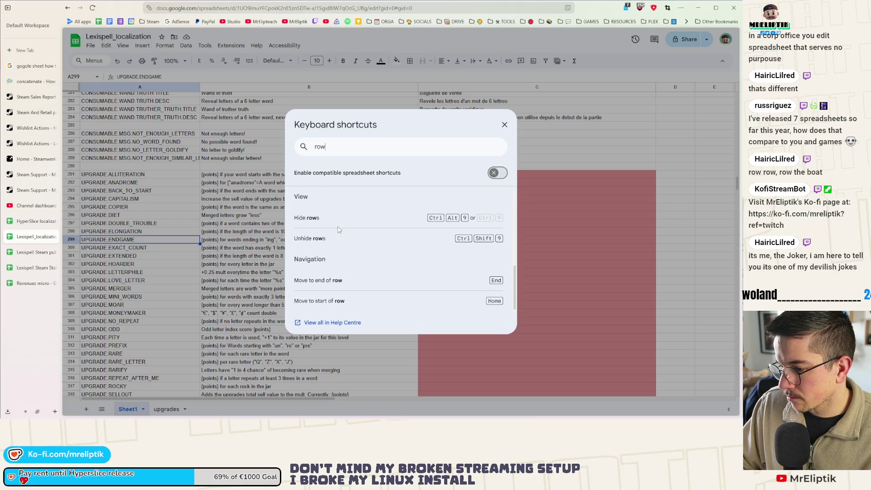
key(Escape)
click(89, 183)
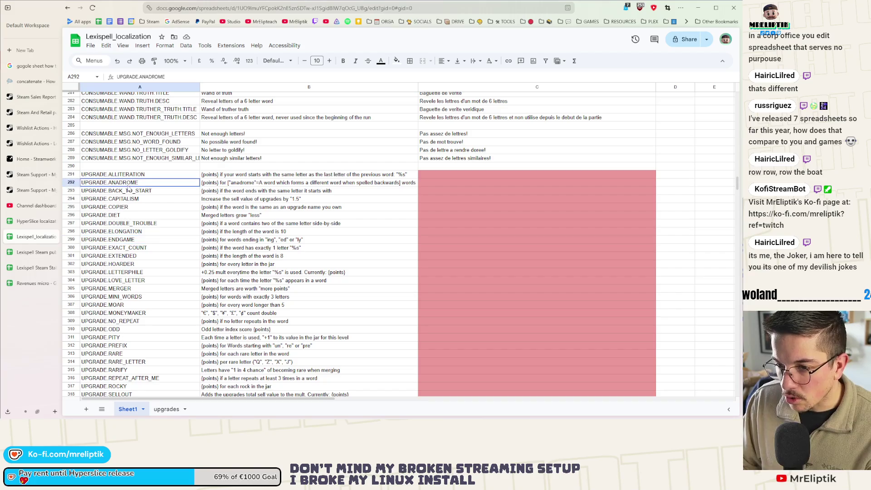
click(71, 182)
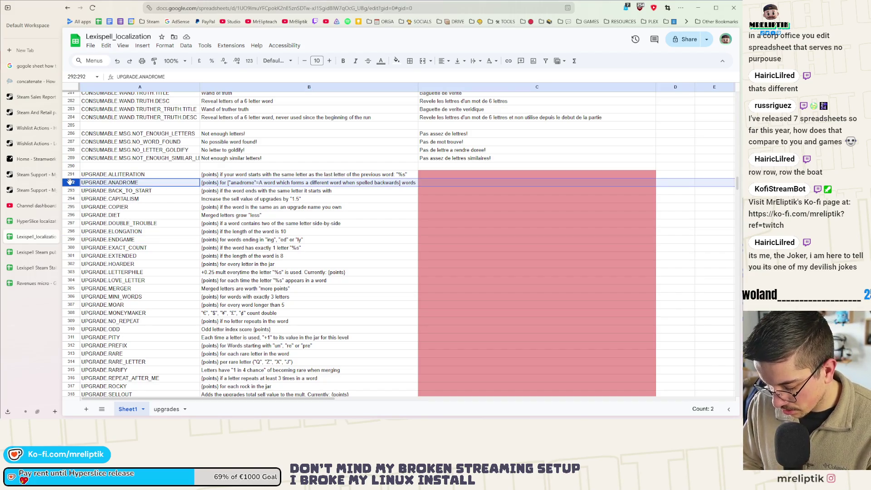
text(})
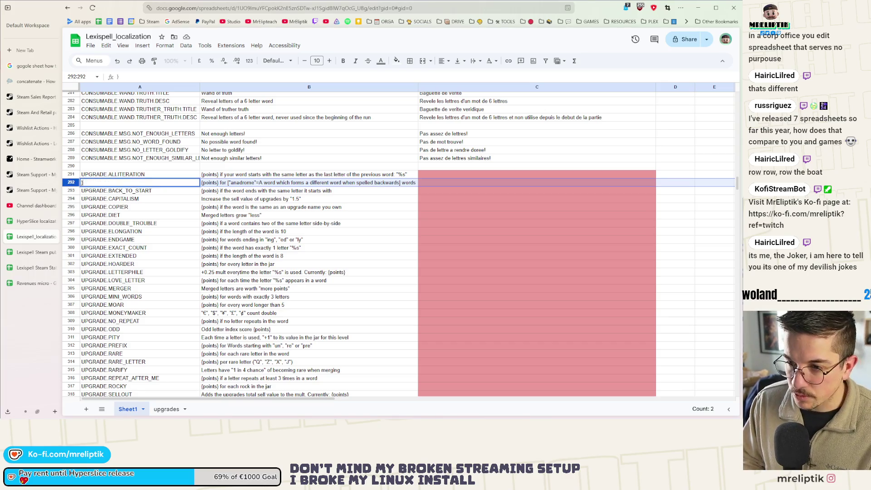
key(Escape)
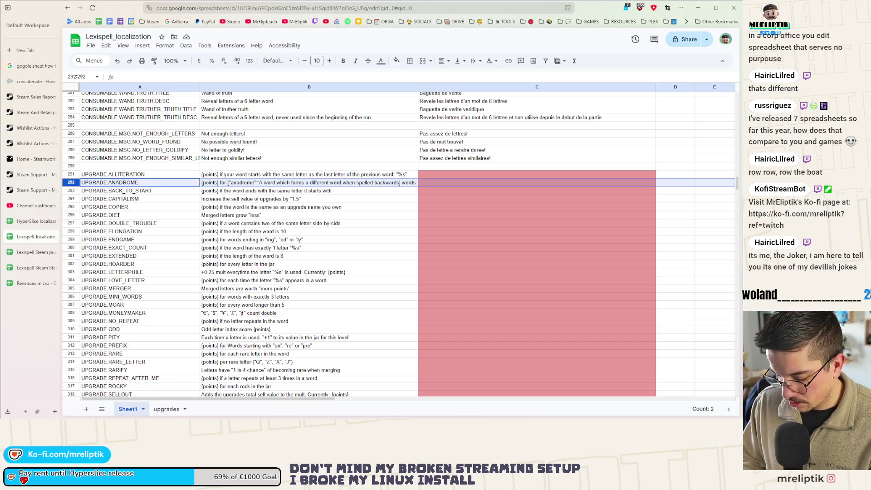
text(})
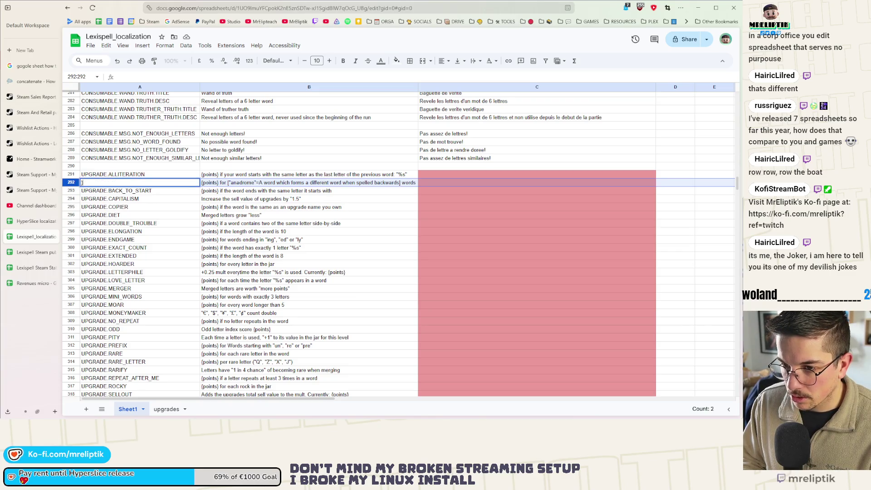
key(Escape)
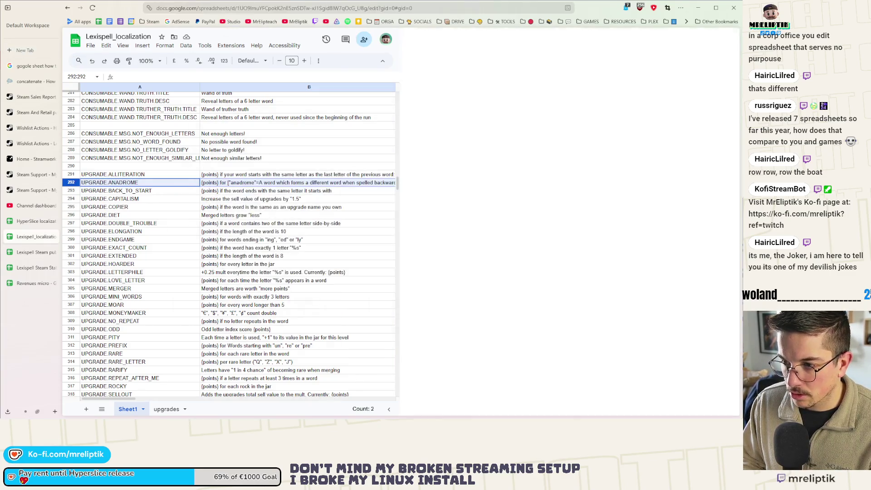
key(ctrl+shift+a)
key(Escape)
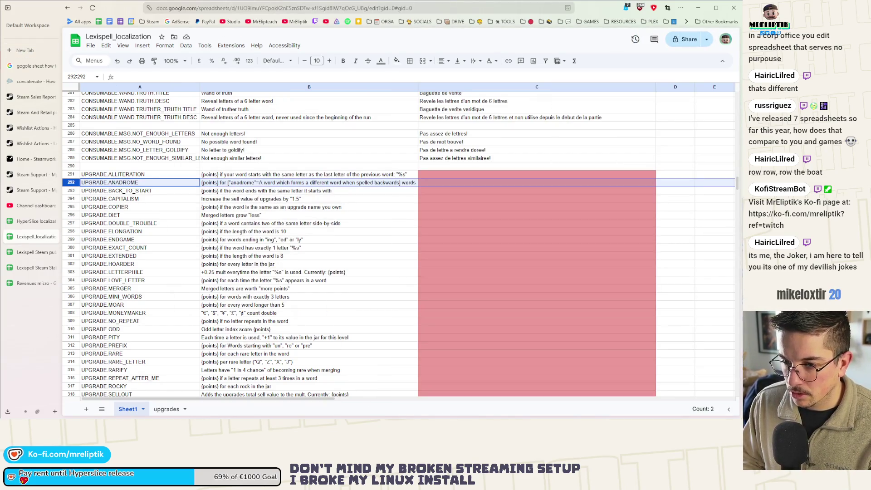
key(ctrl+plus)
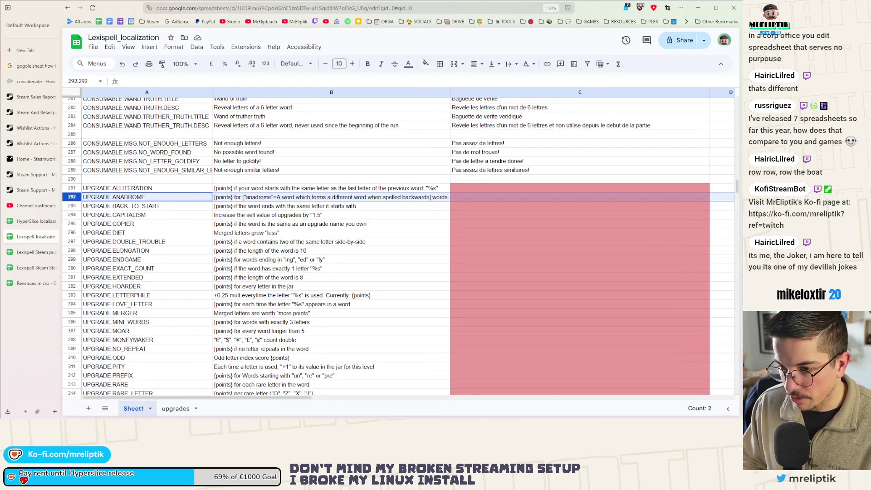
scroll(213, 214, down, 2)
key(ctrl+minus)
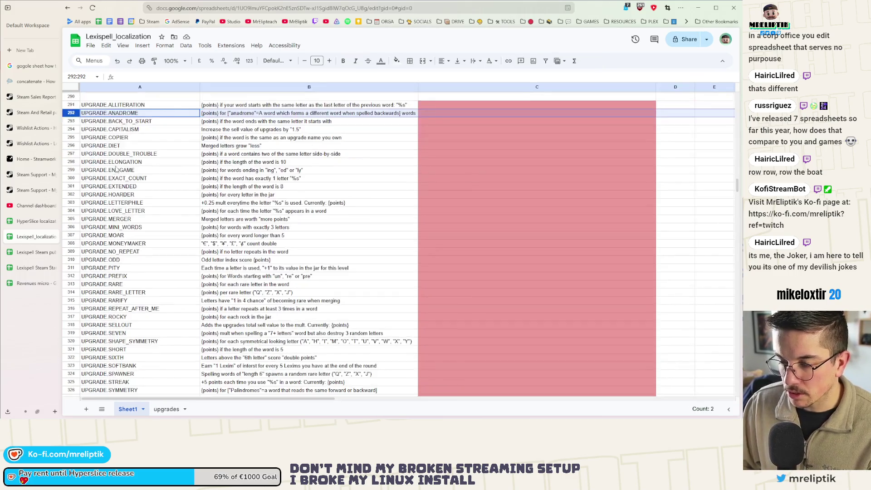
scroll(116, 169, up, 2)
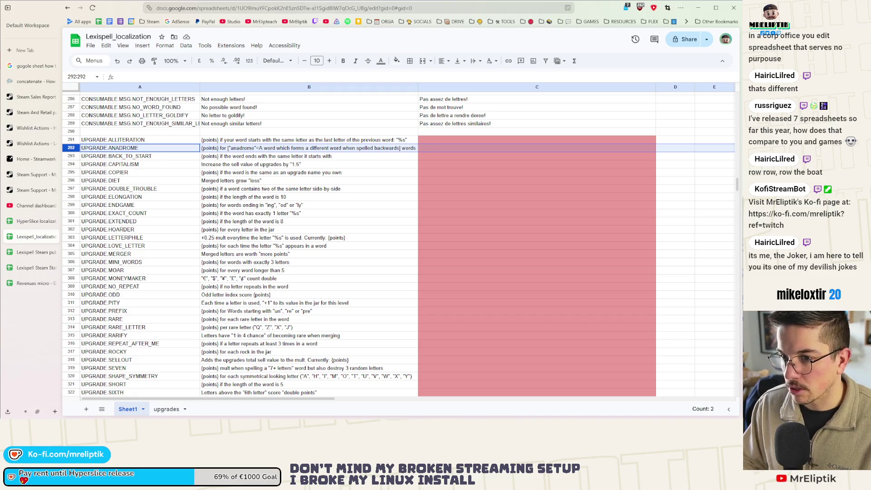
right_click(72, 149)
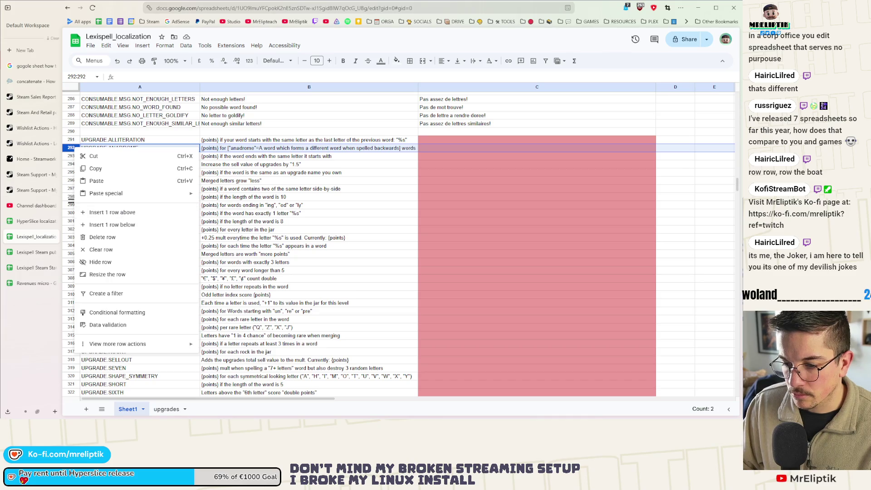
key(Escape)
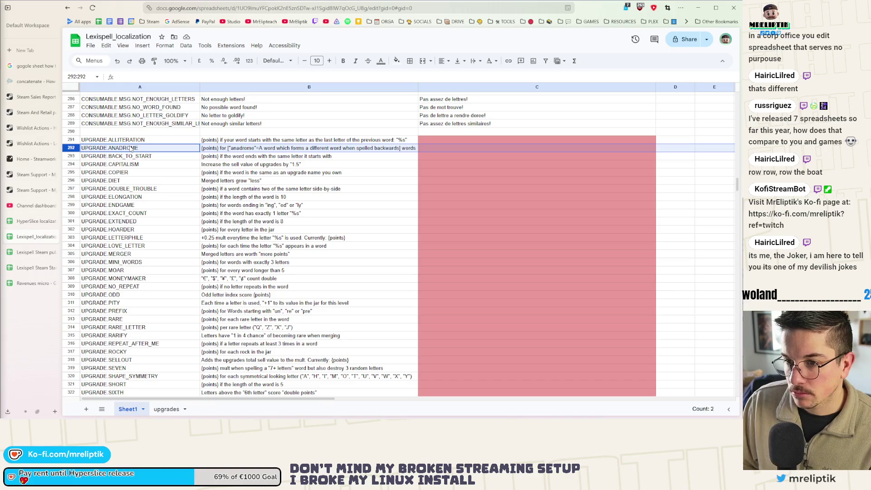
click(143, 142)
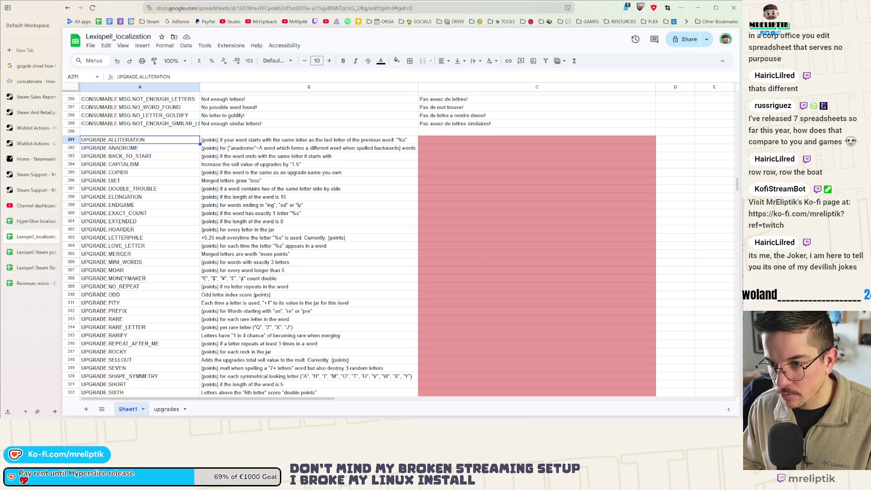
text(r)
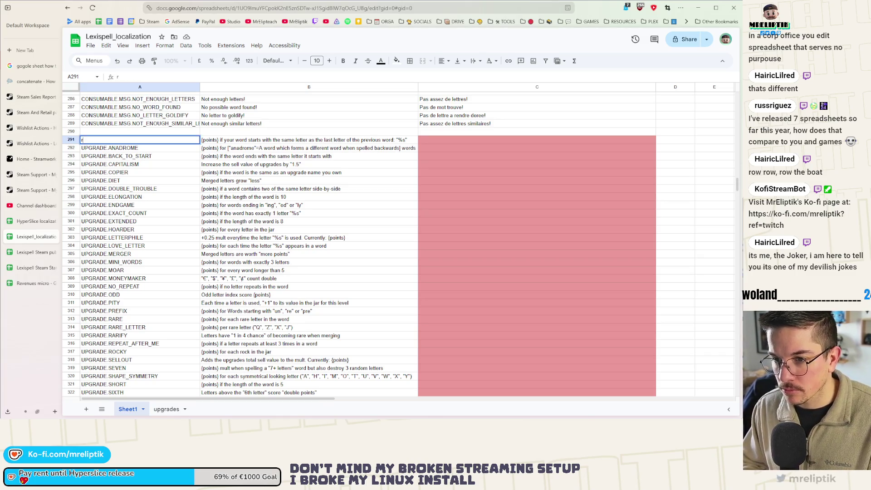
key(Escape)
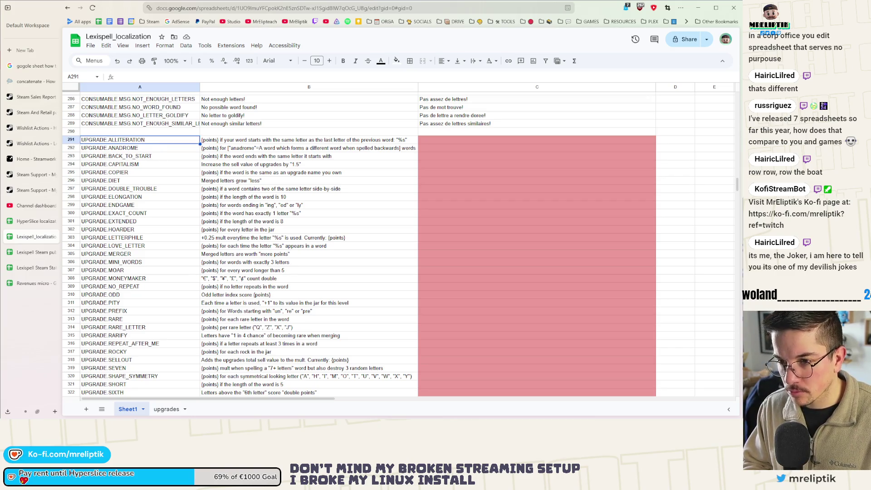
text(r)
key(Escape)
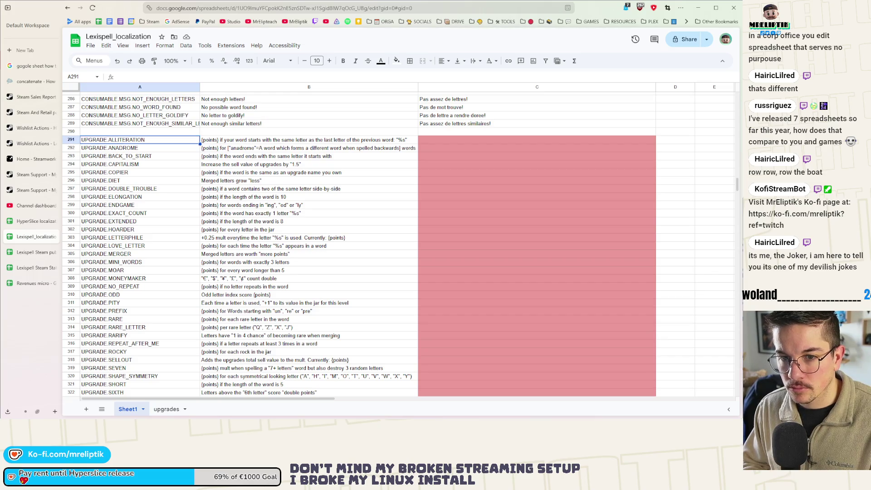
text(i)
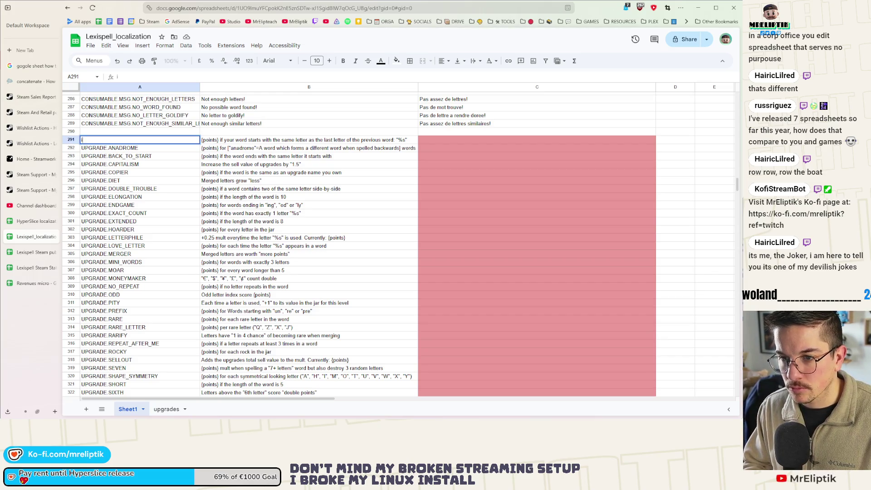
key(Escape)
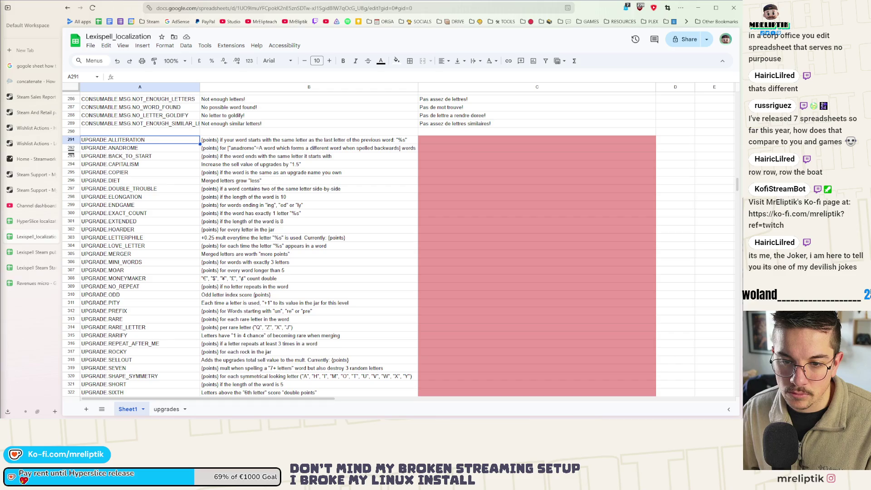
click(67, 139)
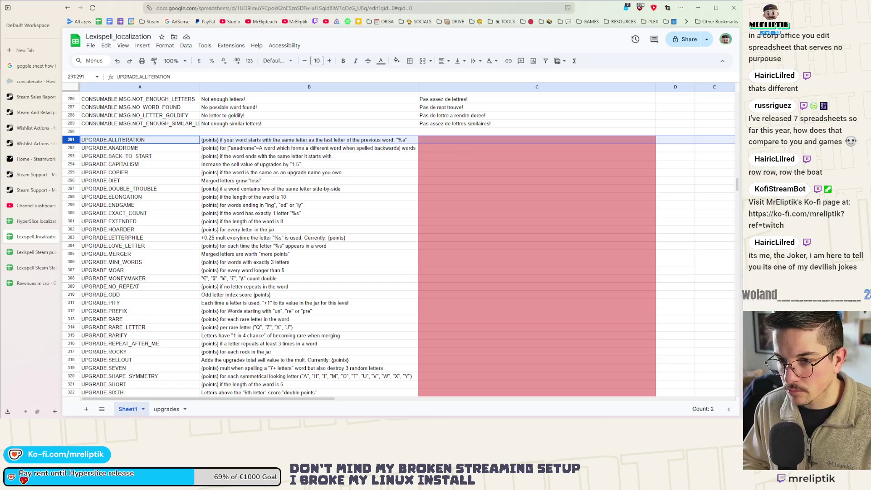
text(r)
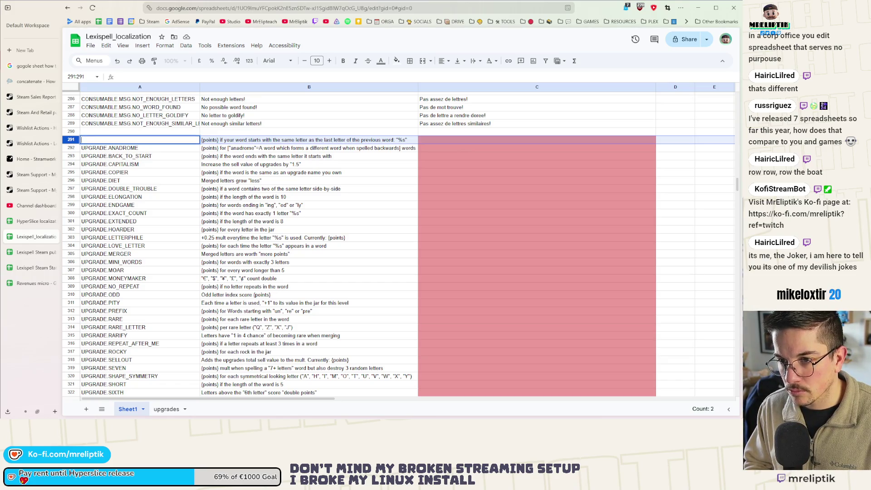
key(Escape)
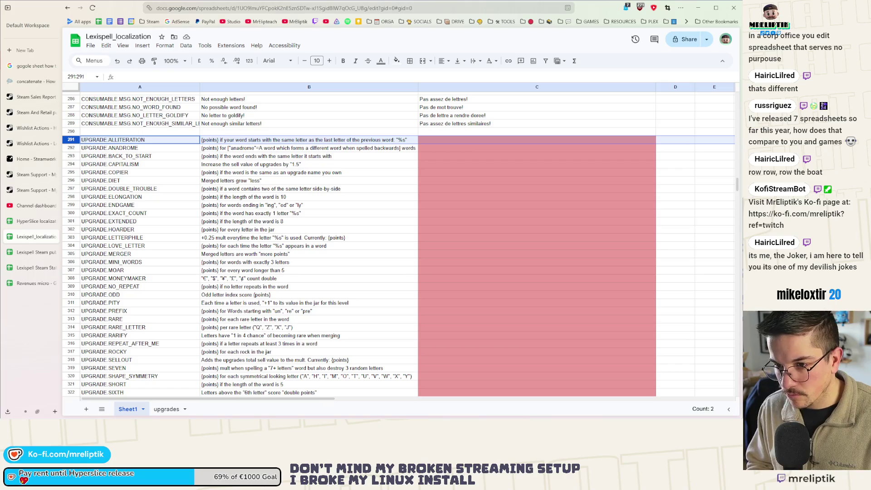
key(Delete)
key(ctrl+z)
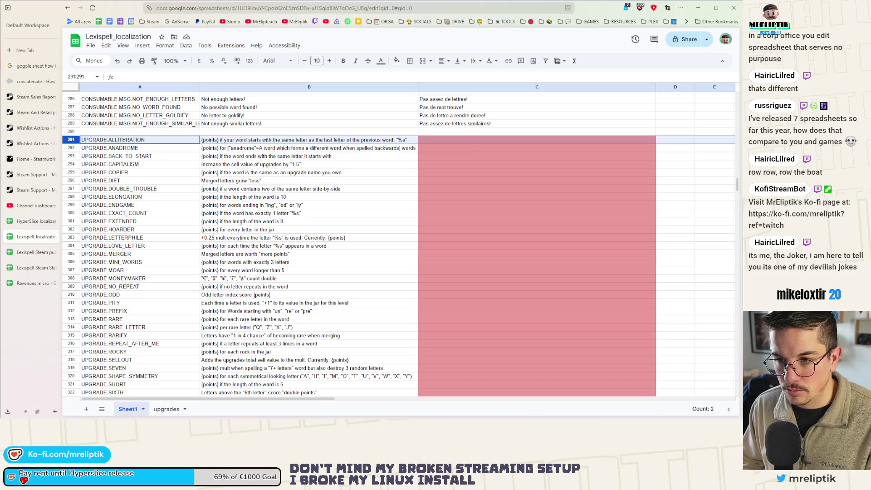
key(alt+i)
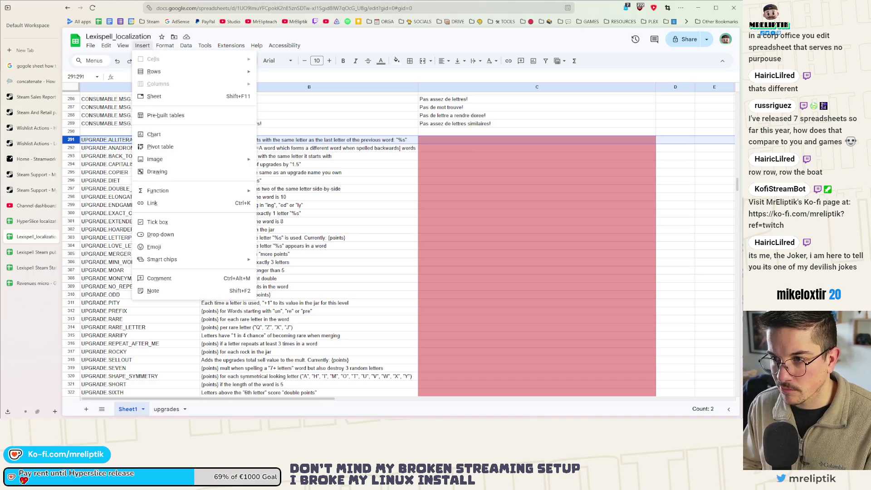
Insert a blank row 291 above UPGRADE.ALLITERATION, after undoing a row mistakenly added below.
key(Escape)
key(alt+i)
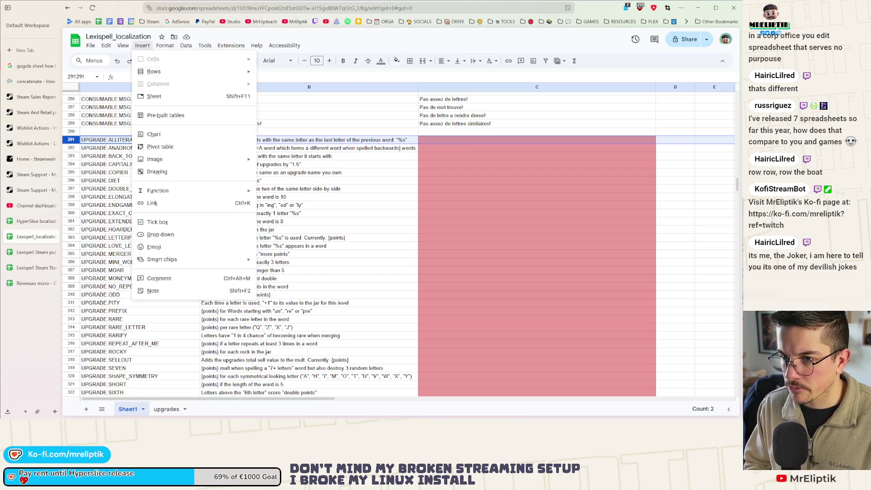
key(r)
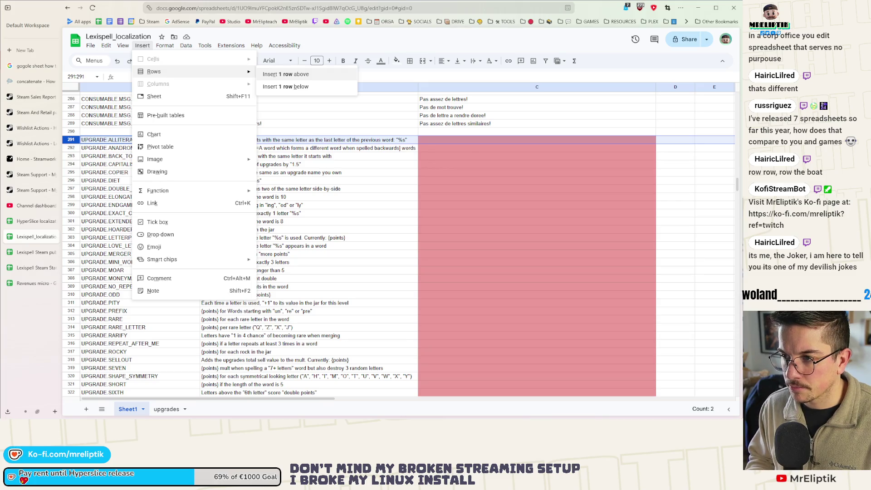
key(b)
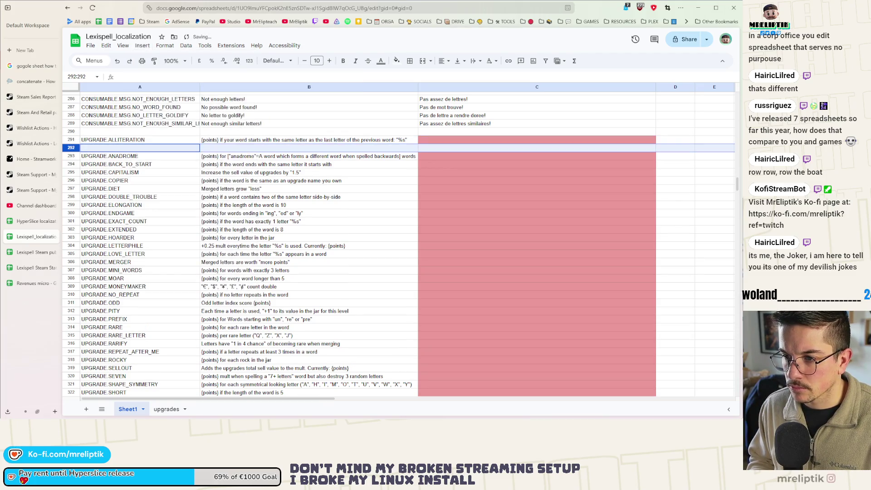
key(ctrl+z)
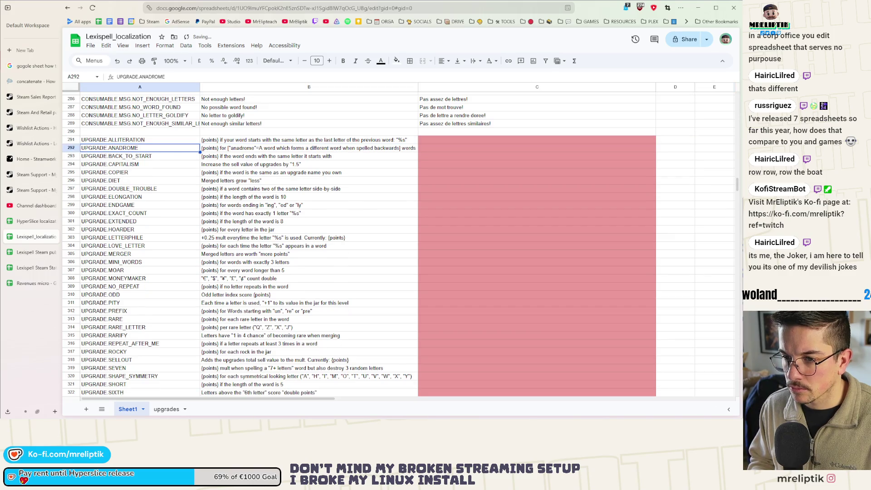
key(alt+i)
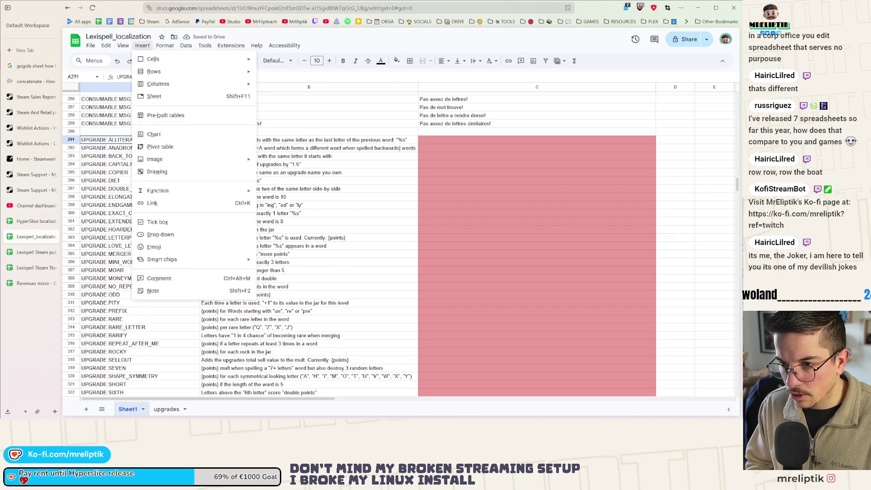
key(r)
key(a)
key(Down)
key(Down)
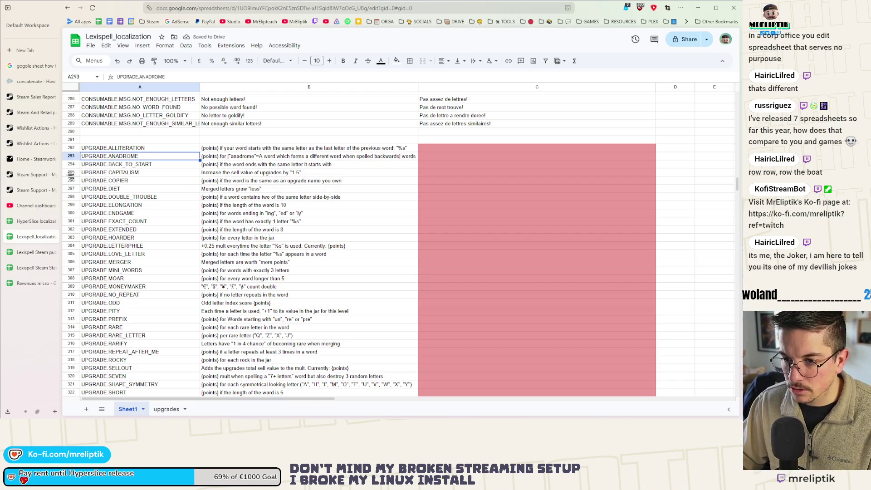
shift+click(71, 173)
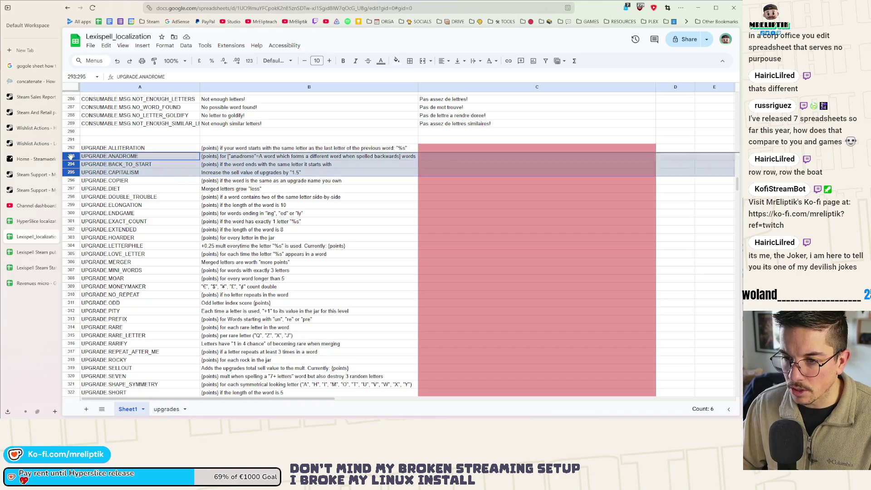
Select rows 293 through 328, then undo an accidental clearing of those upgrade rows.
click(71, 156)
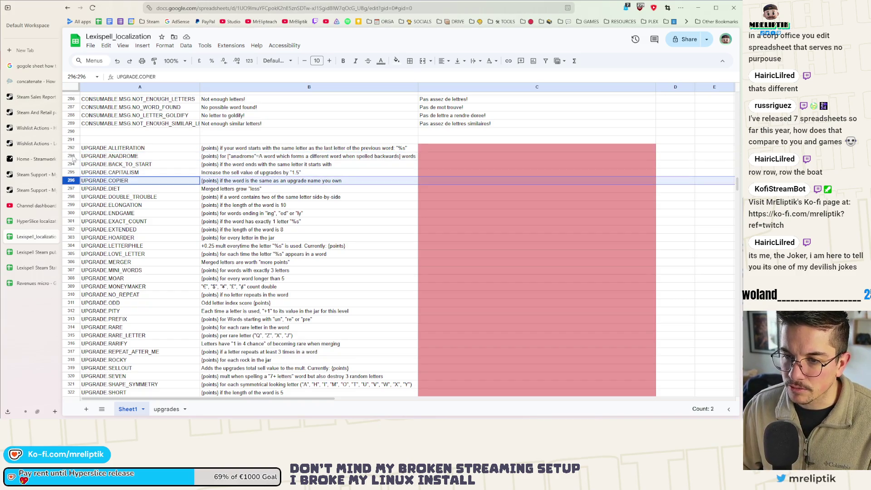
scroll(71, 182, down, 3)
shift+click(71, 336)
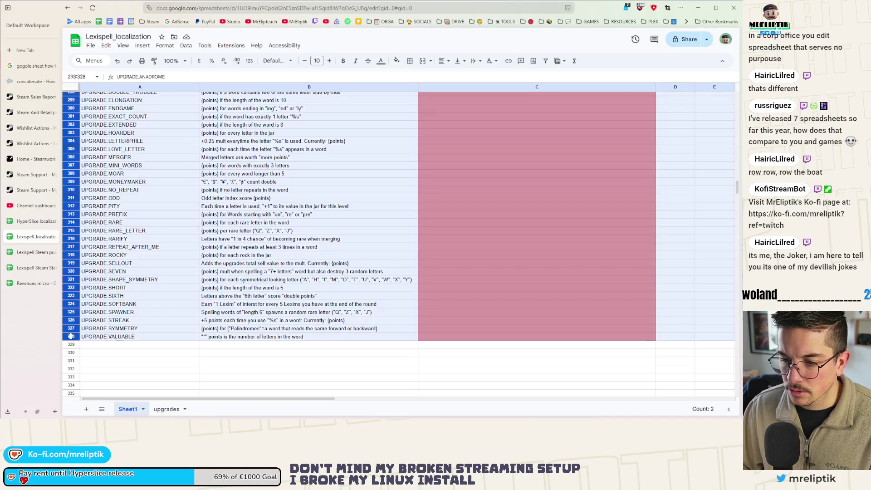
scroll(78, 268, up, 3)
scroll(78, 266, up, 2)
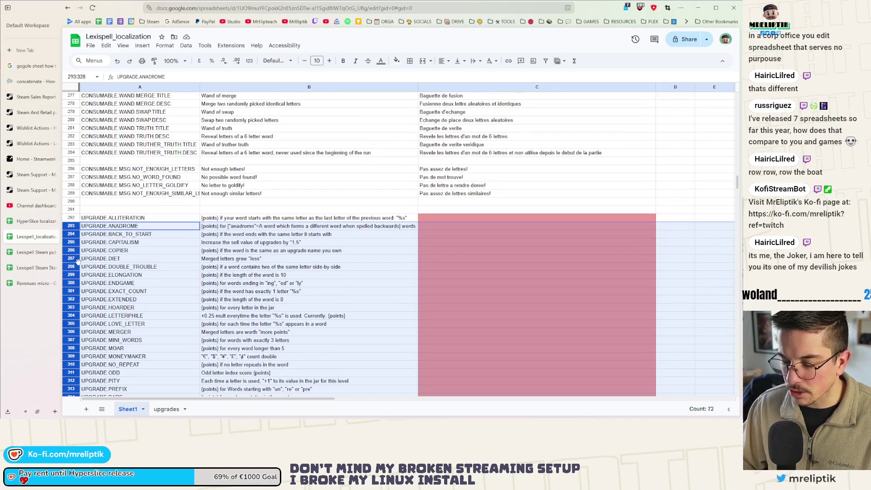
key(alt+e)
key(d)
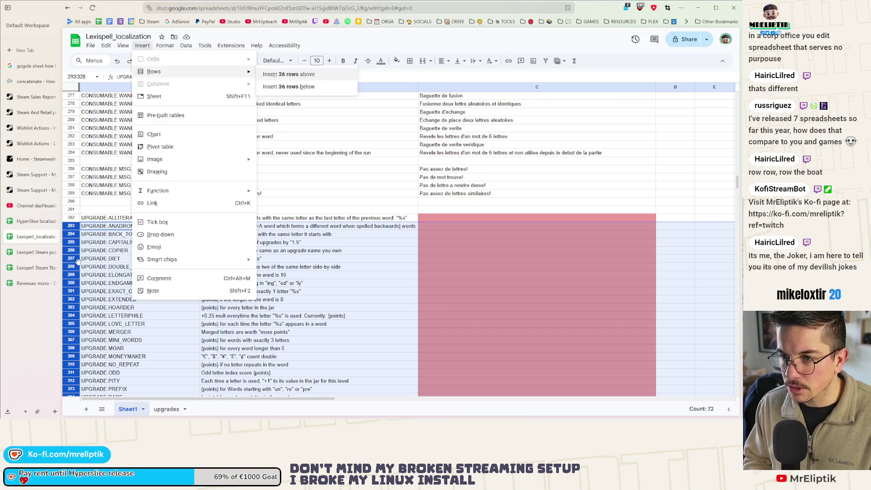
key(Return)
key(ctrl+z)
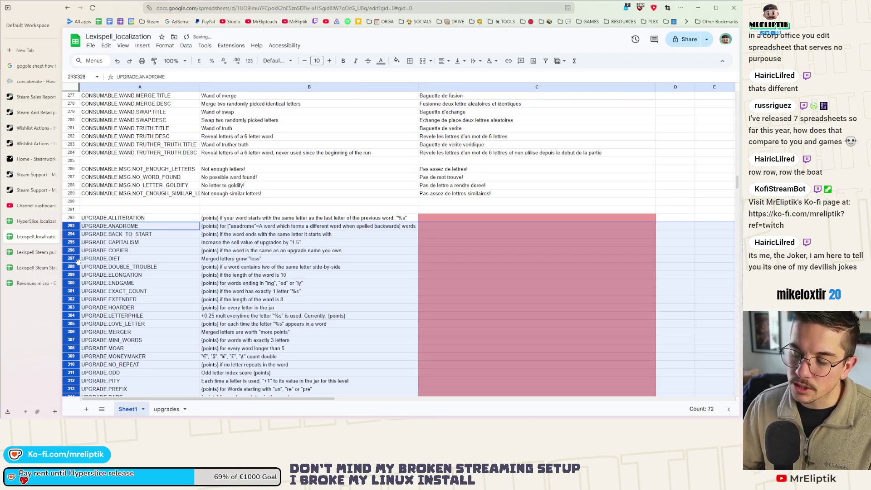
Insert a blank row 293 above UPGRADE.ANADROME, pushing it down to row 294.
scroll(90, 218, down, 3)
key(shift+space)
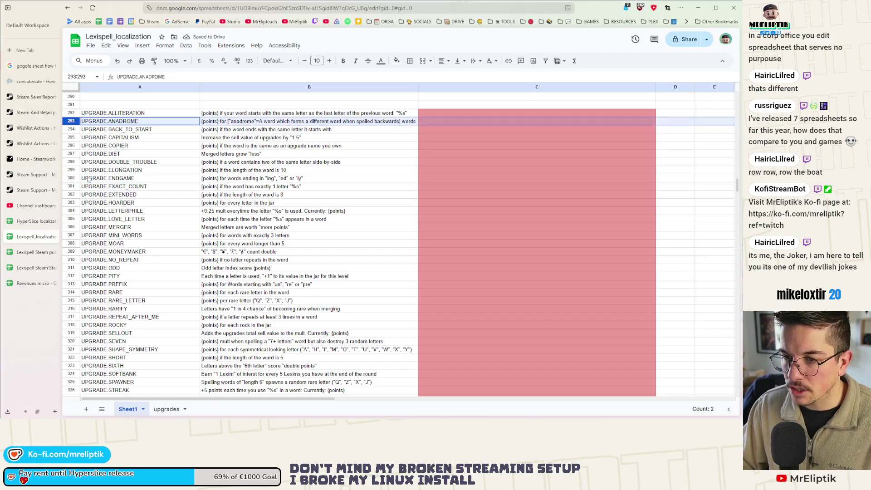
key(alt+i)
key(r)
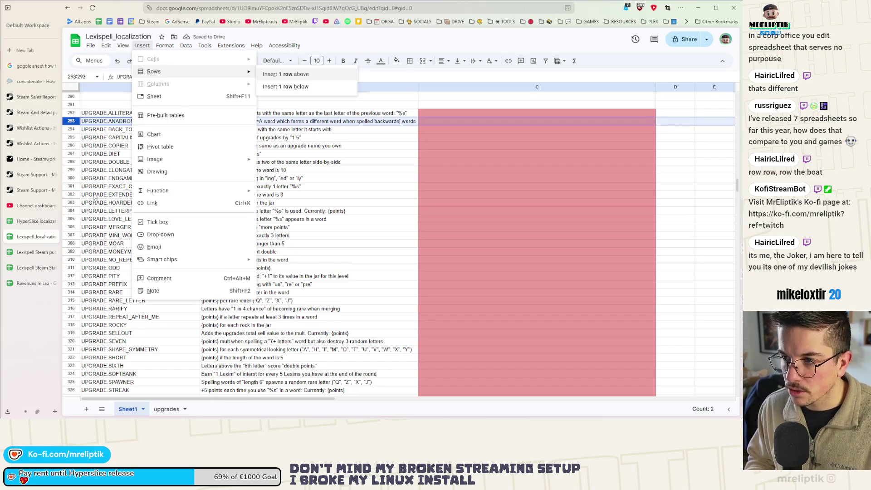
key(Return)
key(Down)
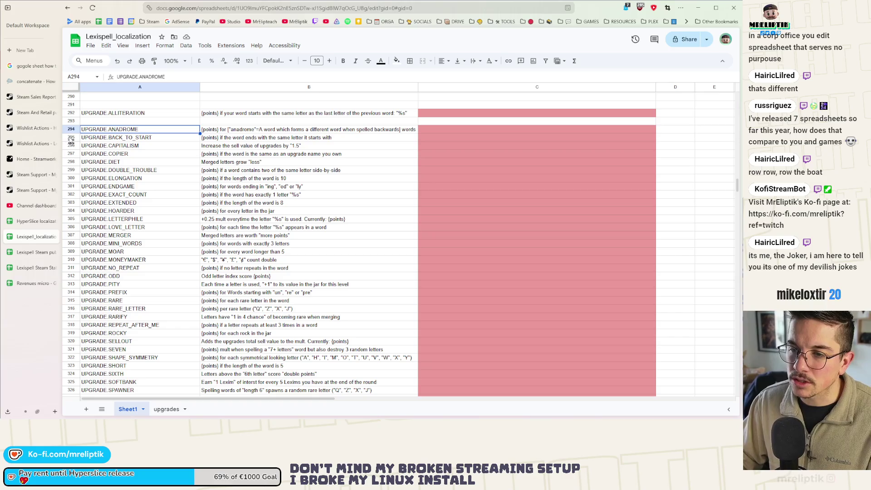
click(70, 129)
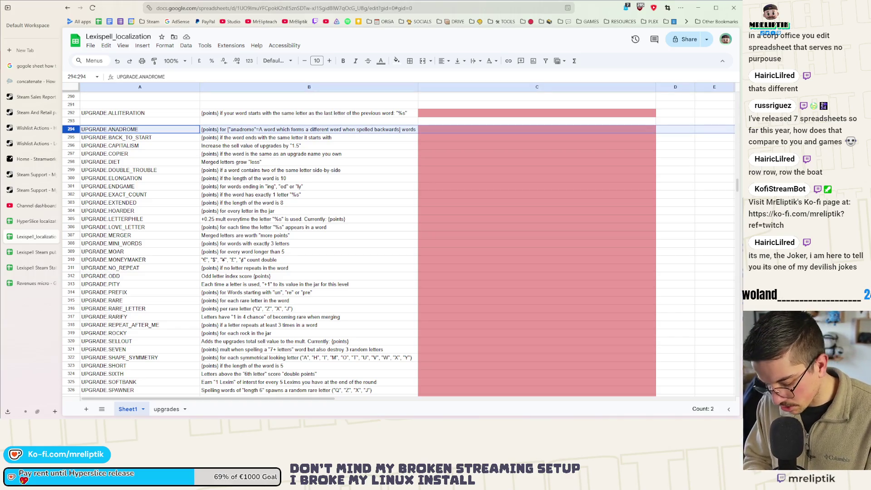
right_click(137, 129)
click(154, 136)
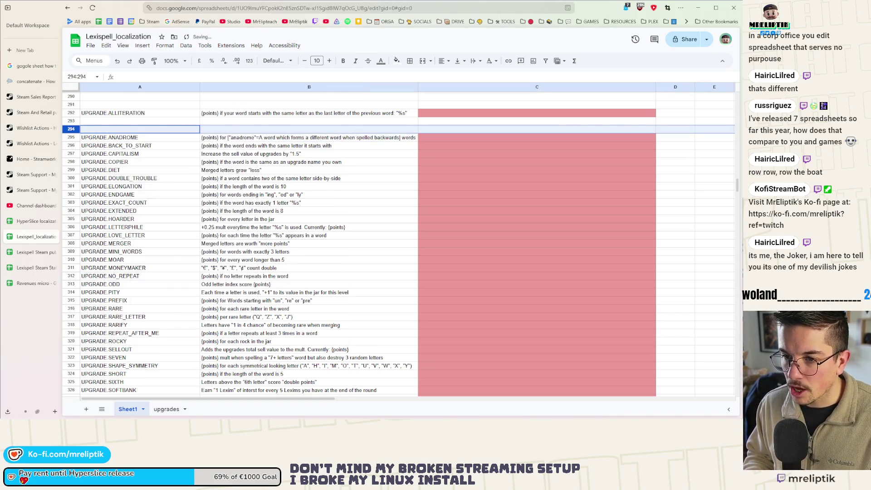
key(Down)
key(Down)
key(Up)
key(Up)
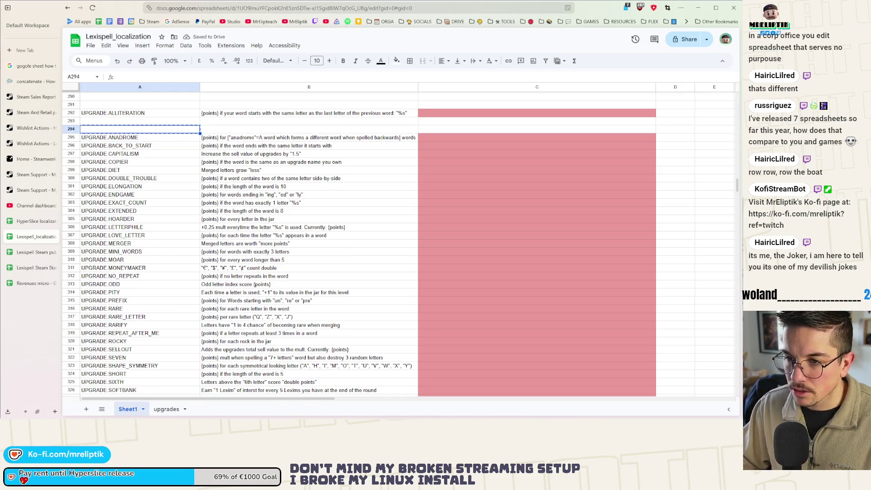
right_click(69, 133)
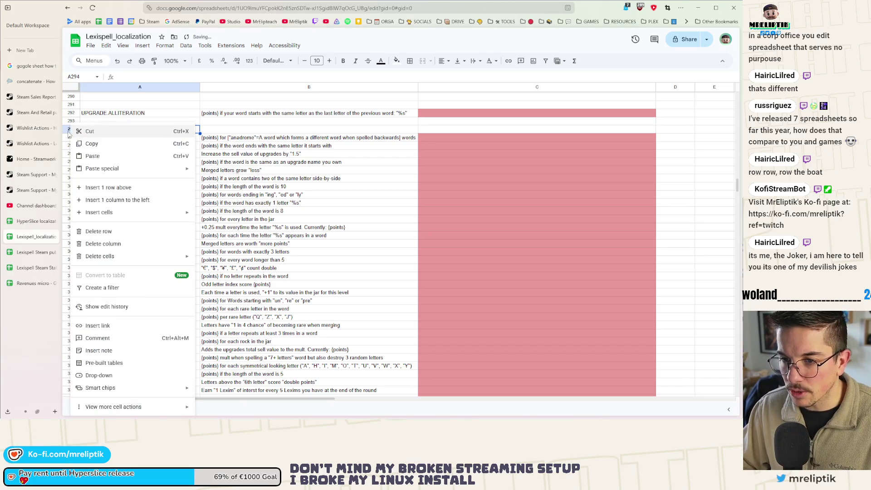
click(97, 234)
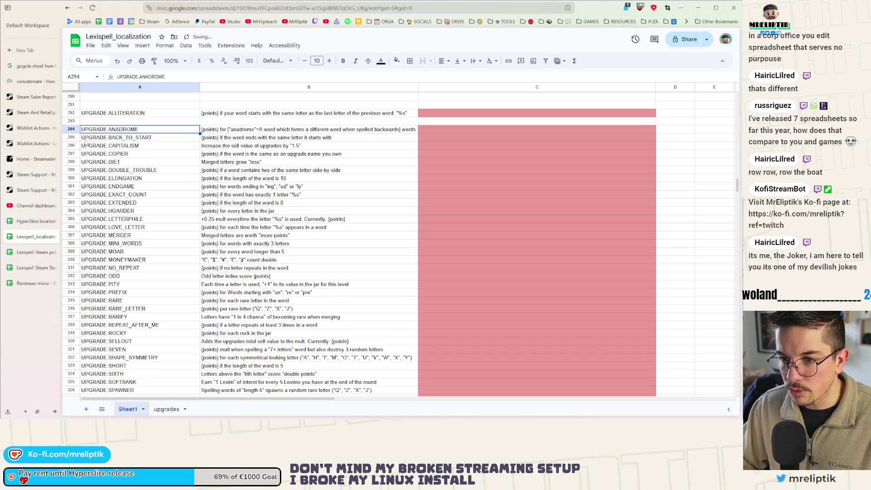
click(71, 137)
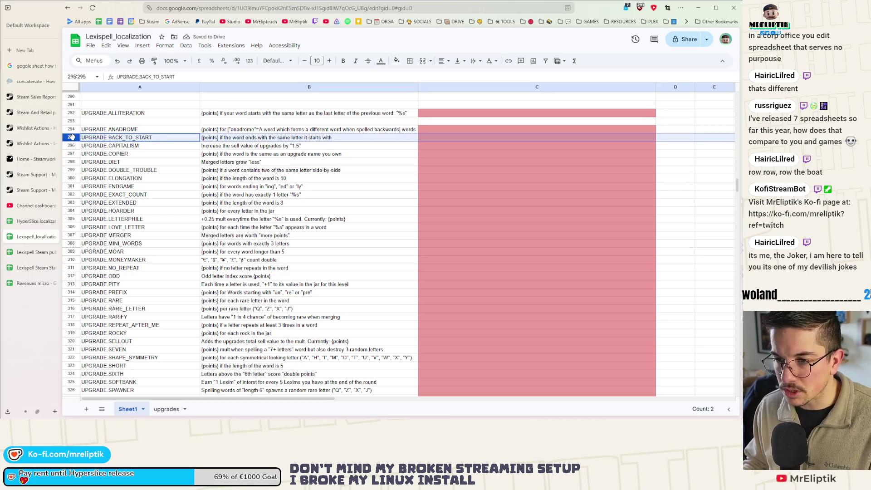
click(188, 138)
scroll(217, 189, up, 3)
click(131, 218)
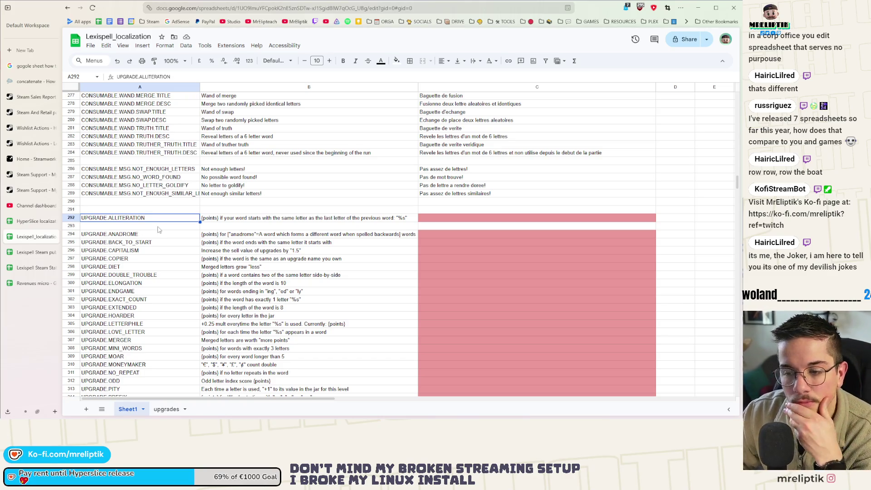
Move the ALLITERATION description down to B293 and put the display name ALLITERATION in B292.
click(213, 220)
drag(221, 222, 221, 230)
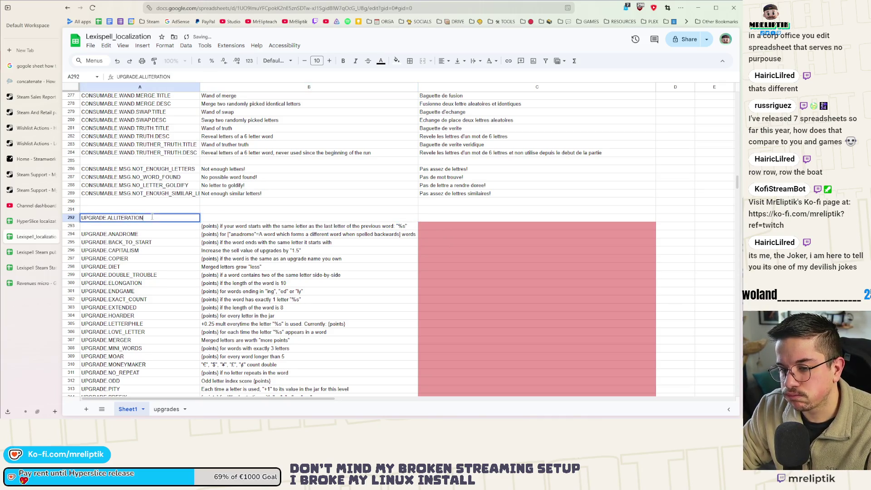
click(213, 221)
text(ALLITERATION)
Insert a blank row above UPGRADE.BACK_TO_START and shift ANADROME's description down one row.
click(191, 262)
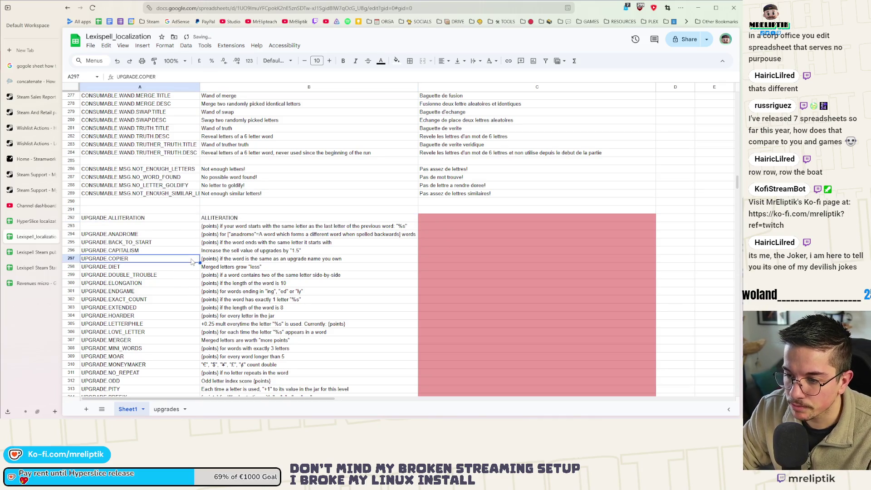
click(146, 237)
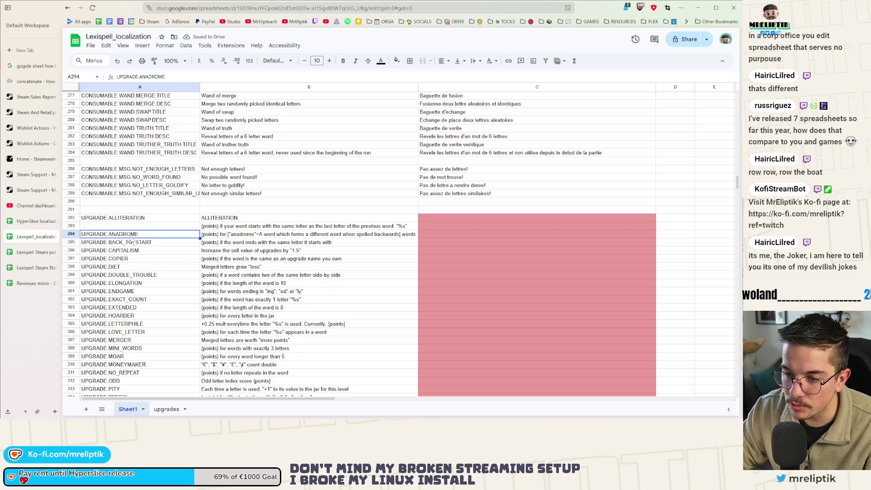
right_click(131, 240)
click(195, 196)
key(ctrl+z)
right_click(129, 236)
click(122, 243)
right_click(123, 244)
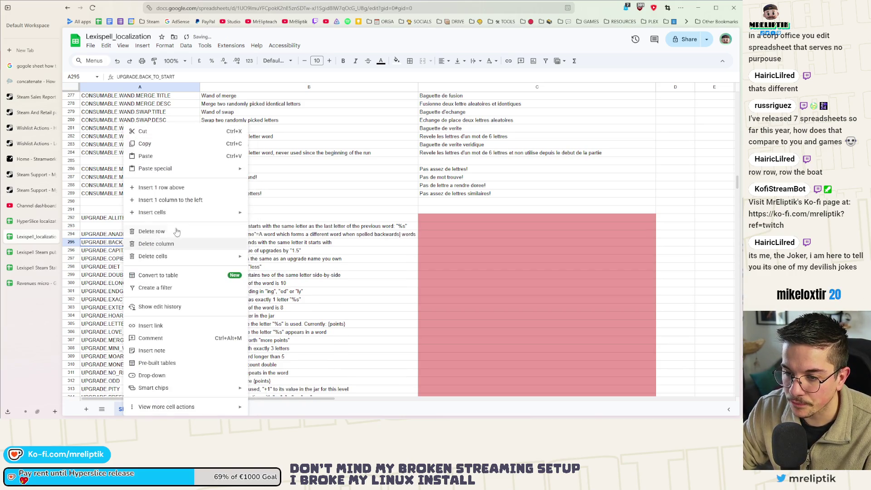
click(182, 187)
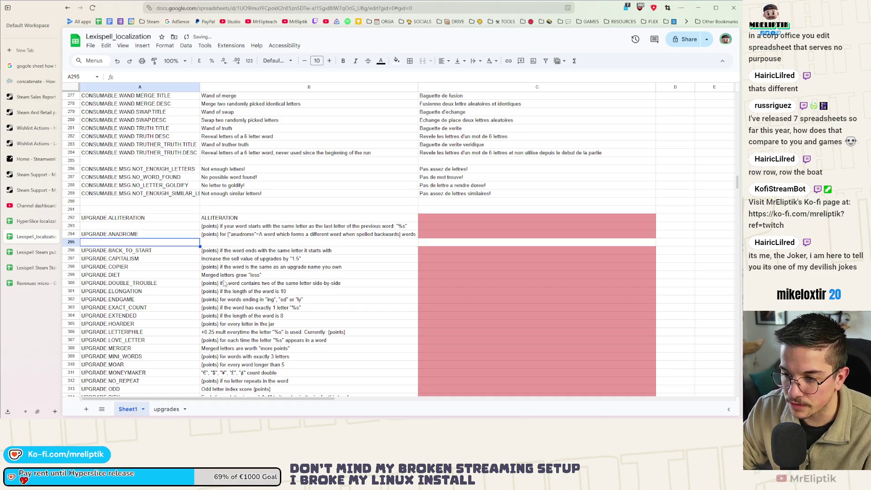
click(220, 235)
key(ctrl+x)
click(218, 242)
key(ctrl+v)
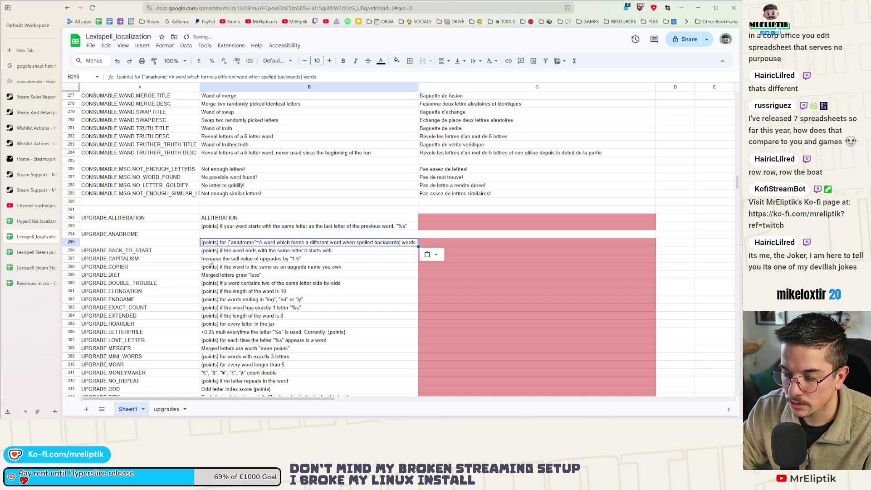
Insert blank rows above the CAPITALISM, COPIER, DIET and DOUBLE_TROUBLE keys.
right_click(142, 260)
click(181, 187)
click(130, 278)
right_click(129, 278)
click(160, 187)
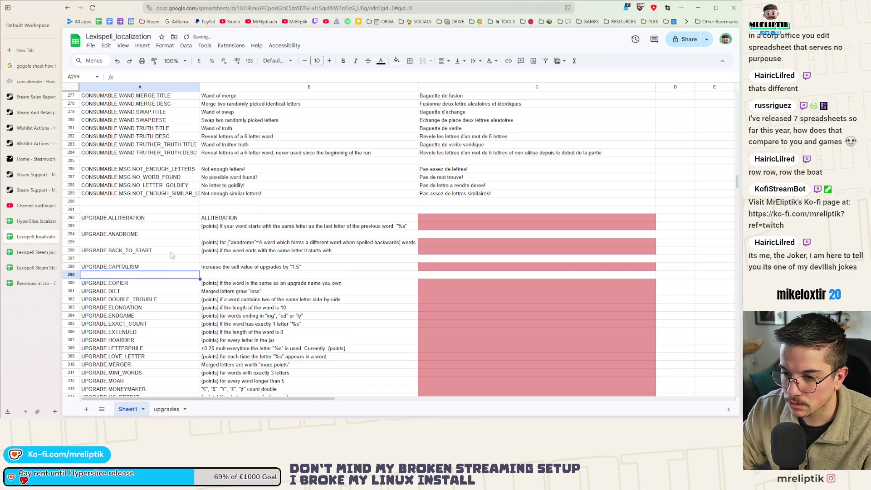
right_click(129, 292)
click(160, 188)
right_click(129, 309)
click(160, 188)
Insert blank rows above the ELONGATION, ENDGAME, EXACT_COUNT and EXTENDED keys.
scroll(164, 234, down, 3)
right_click(122, 254)
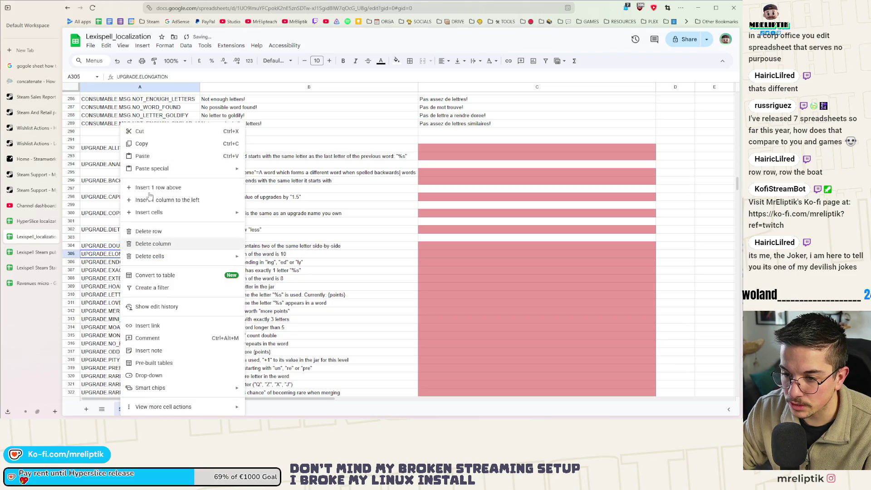
click(164, 192)
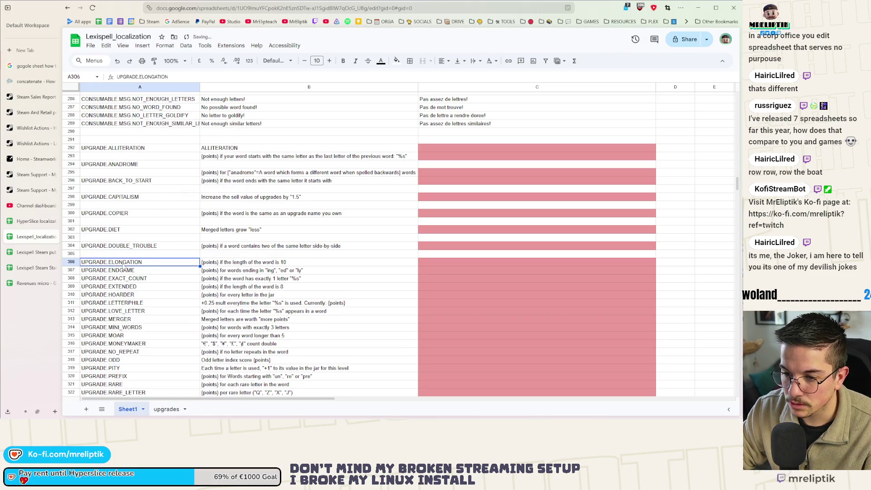
right_click(122, 271)
click(160, 187)
scroll(136, 273, down, 3)
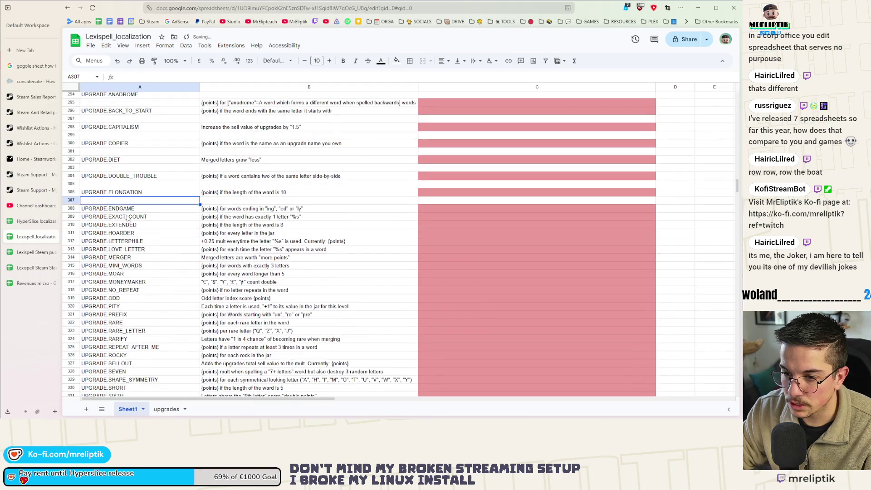
right_click(127, 217)
click(163, 188)
right_click(123, 233)
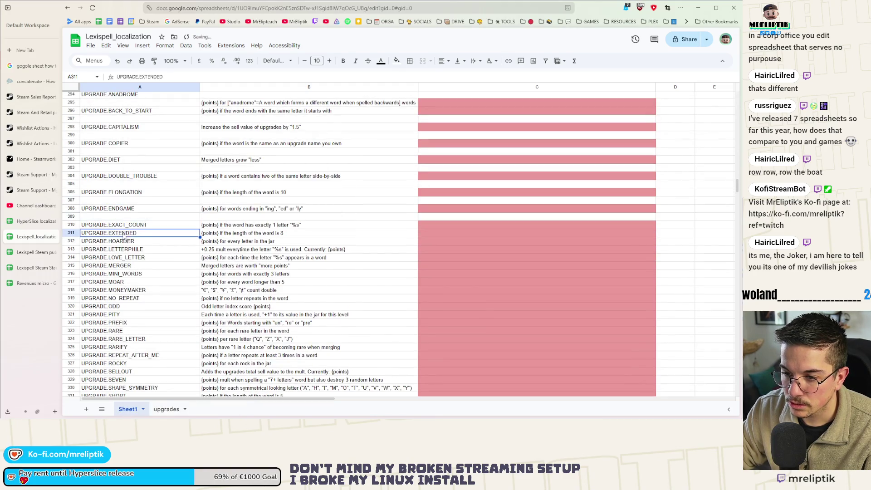
click(192, 187)
Insert blank rows above the HOARDER, LETTERPHILE and LOVE_LETTER keys.
right_click(125, 250)
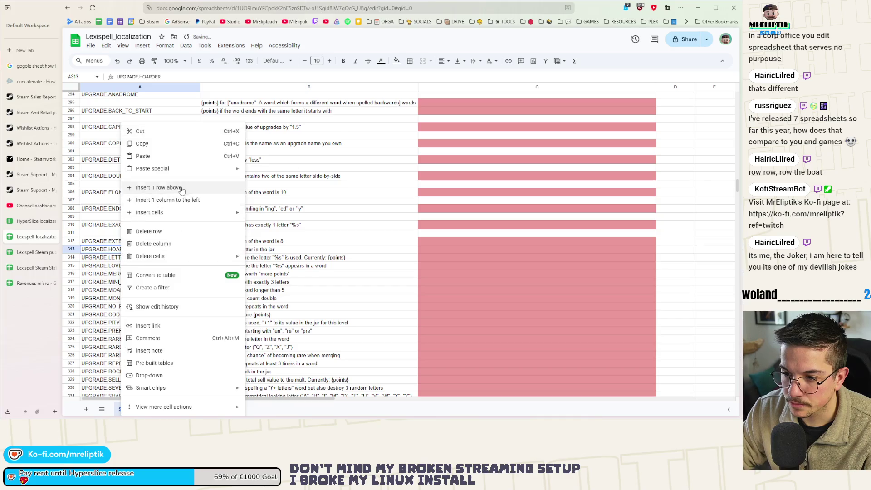
click(163, 187)
right_click(127, 265)
click(163, 187)
right_click(121, 281)
click(164, 187)
Insert blank rows above the MERGER, MINI_WORDS, MOAR and MONEYMAKER keys.
scroll(123, 251, down, 3)
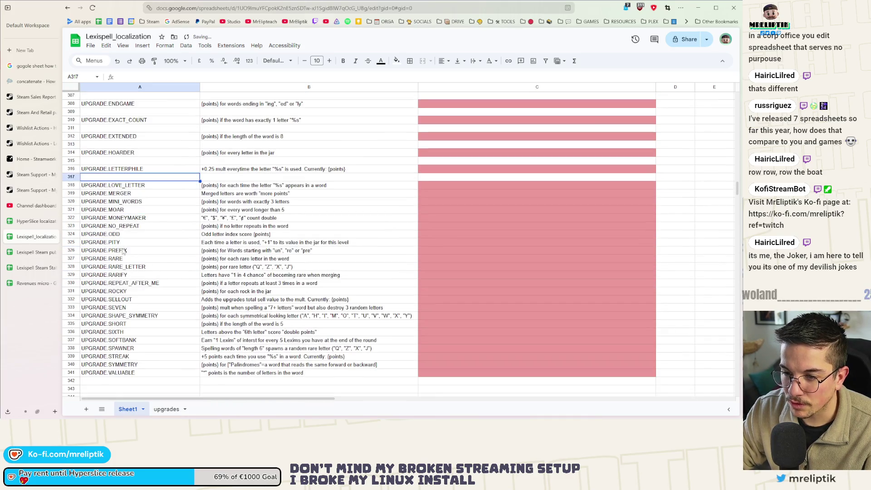
right_click(130, 195)
click(163, 187)
right_click(121, 213)
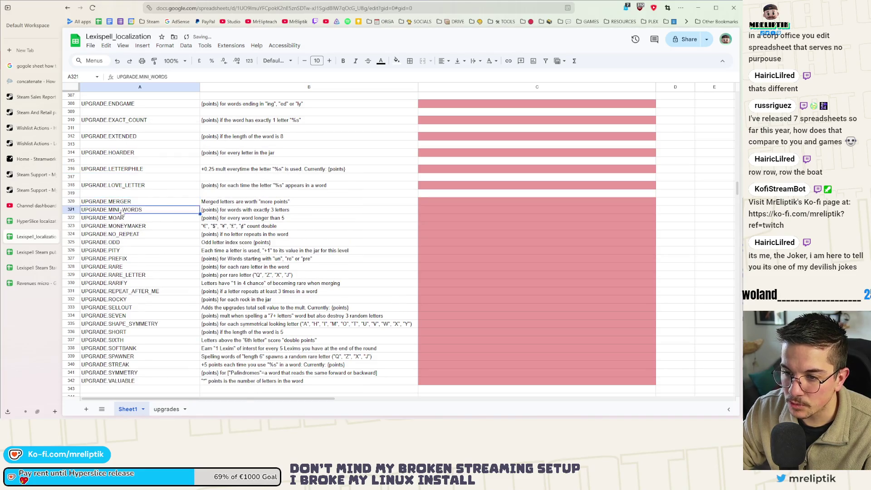
click(164, 187)
right_click(121, 226)
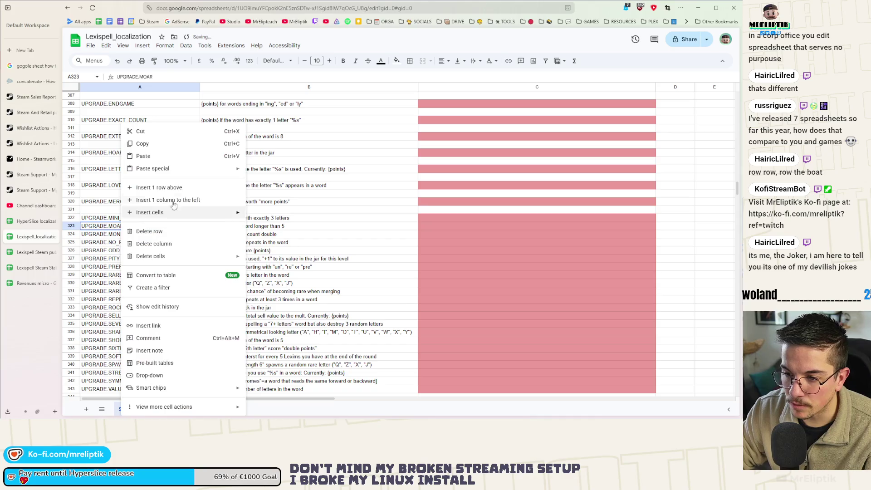
click(168, 187)
click(104, 242)
right_click(124, 242)
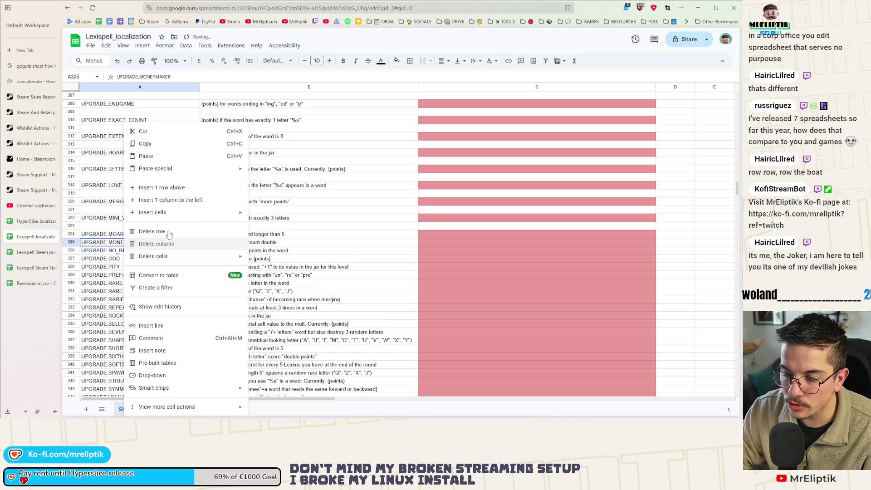
click(174, 187)
Insert blank rows above the NO_REPEAT, ODD and PITY keys.
click(104, 258)
right_click(117, 258)
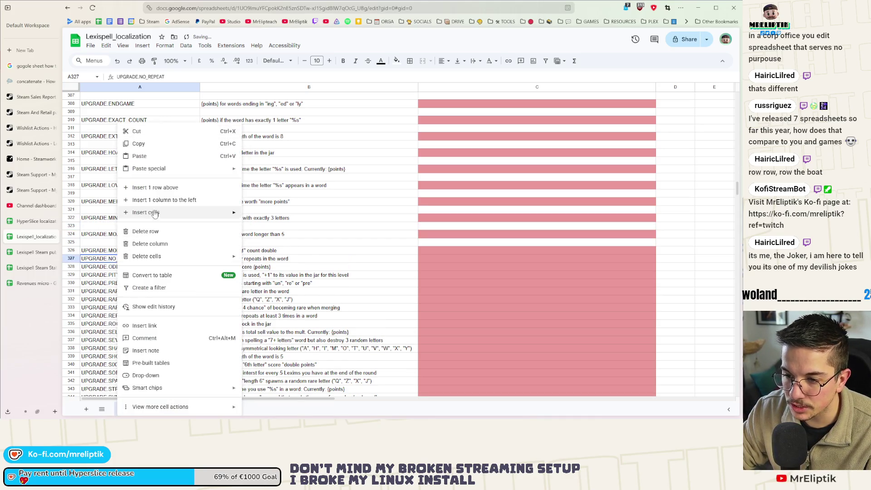
click(159, 187)
click(104, 275)
right_click(118, 275)
click(164, 188)
right_click(124, 291)
click(159, 195)
Insert blank rows above the PREFIX, RARE and RARE_LETTER keys.
scroll(125, 269, down, 2)
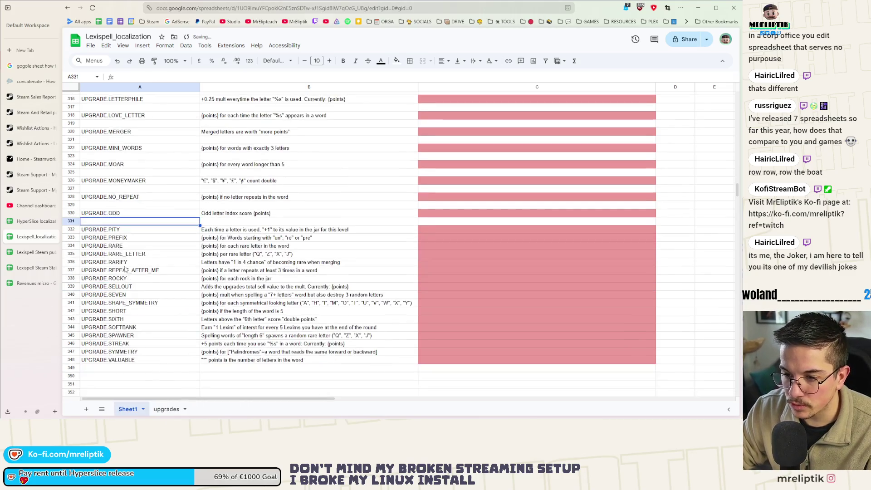
click(117, 238)
right_click(117, 238)
click(158, 187)
right_click(126, 255)
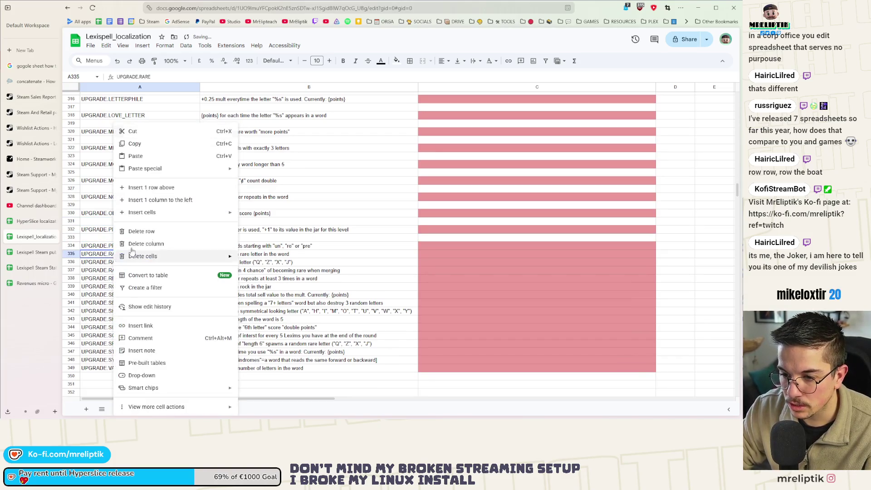
click(150, 187)
scroll(150, 188, down, 3)
click(132, 200)
right_click(132, 200)
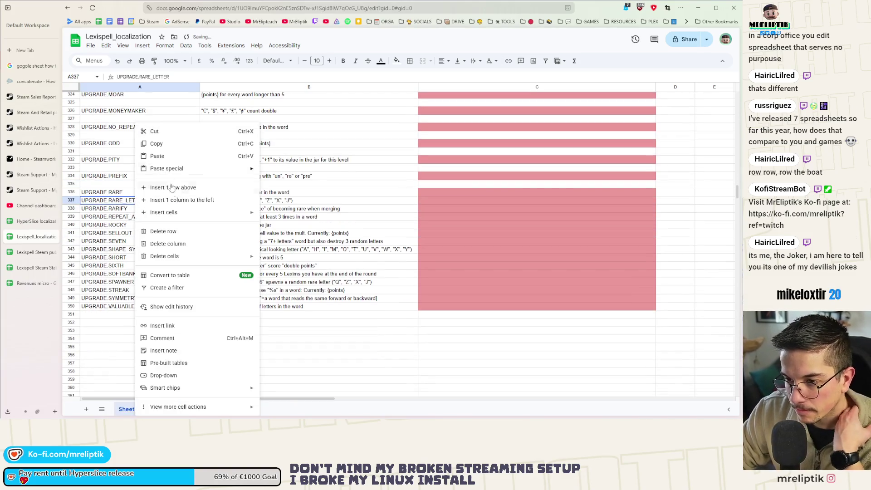
click(170, 188)
Insert blank rows above the RARIFY, REPEAT_AFTER_ME and ROCKY keys.
click(132, 216)
right_click(132, 217)
click(158, 187)
click(132, 233)
right_click(131, 234)
click(159, 188)
click(121, 249)
right_click(122, 249)
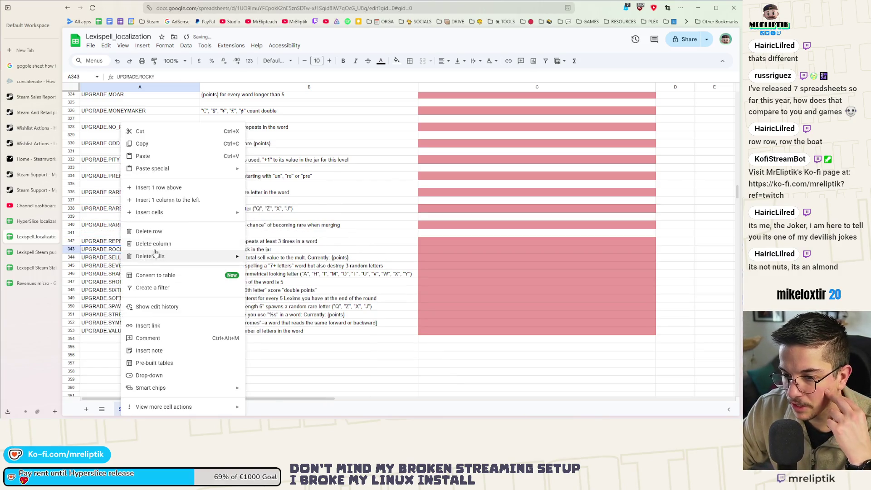
click(173, 188)
Insert blank rows above the SELLOUT, SEVEN, SHAPE_SYMMETRY and SHORT keys.
right_click(133, 265)
click(159, 187)
click(130, 282)
right_click(129, 282)
click(159, 187)
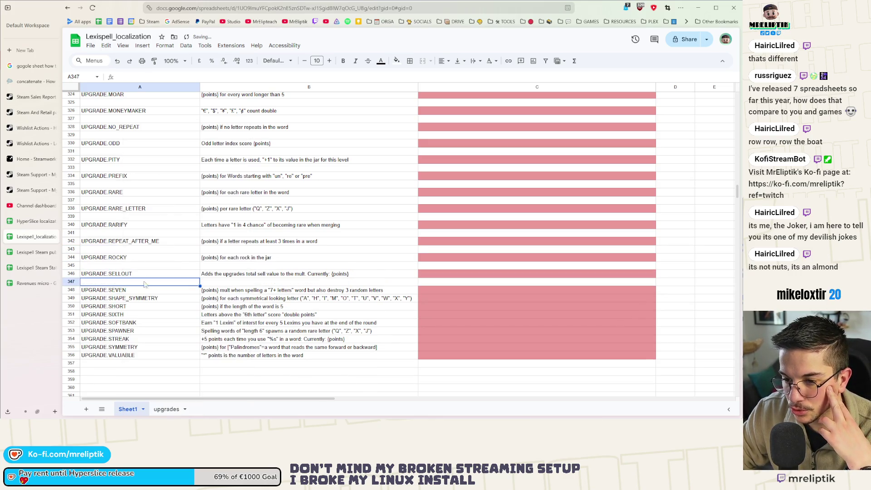
right_click(127, 303)
click(164, 187)
right_click(130, 308)
click(119, 318)
right_click(120, 318)
click(164, 188)
Insert blank rows above the SIXTH, SOFTBANK and SPAWNER keys.
scroll(118, 284, down, 3)
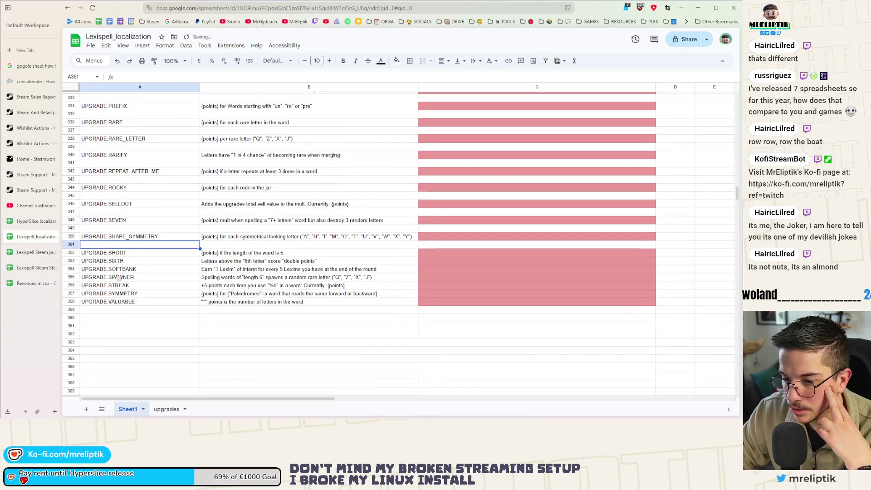
click(119, 261)
right_click(119, 261)
click(161, 188)
right_click(121, 278)
click(163, 188)
right_click(122, 294)
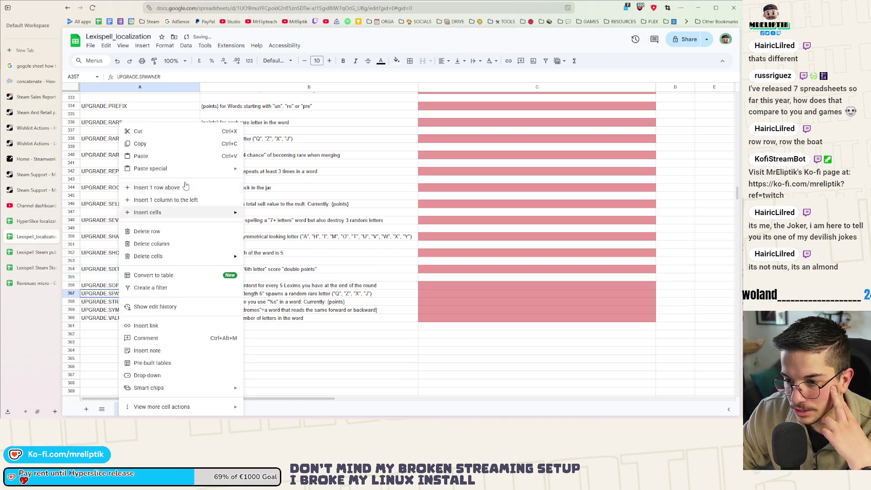
click(163, 188)
Undo a stray column insert, then add blank rows above STREAK, SYMMETRY and VALUABLE.
right_click(120, 310)
click(171, 200)
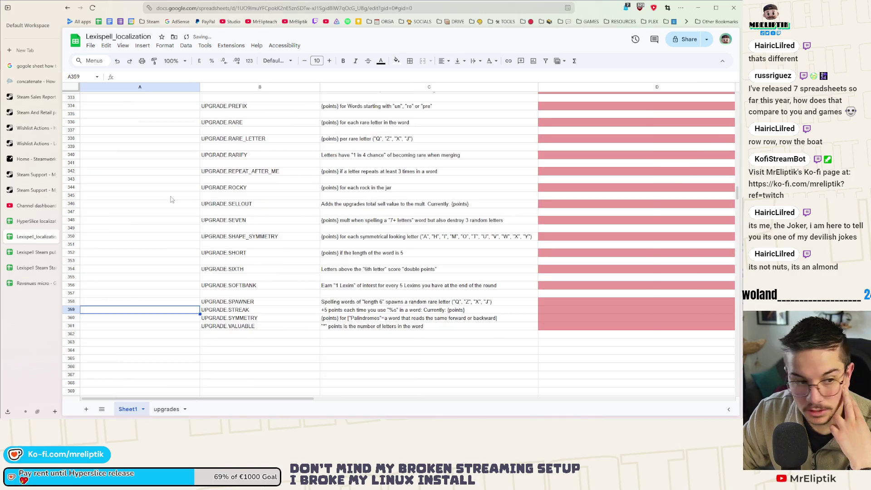
scroll(173, 304, down, 3)
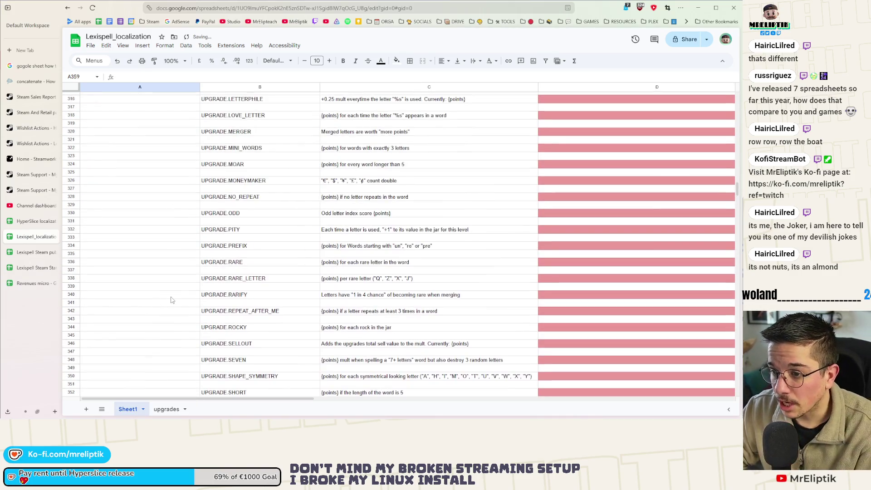
key(ctrl+z)
scroll(147, 234, up, 3)
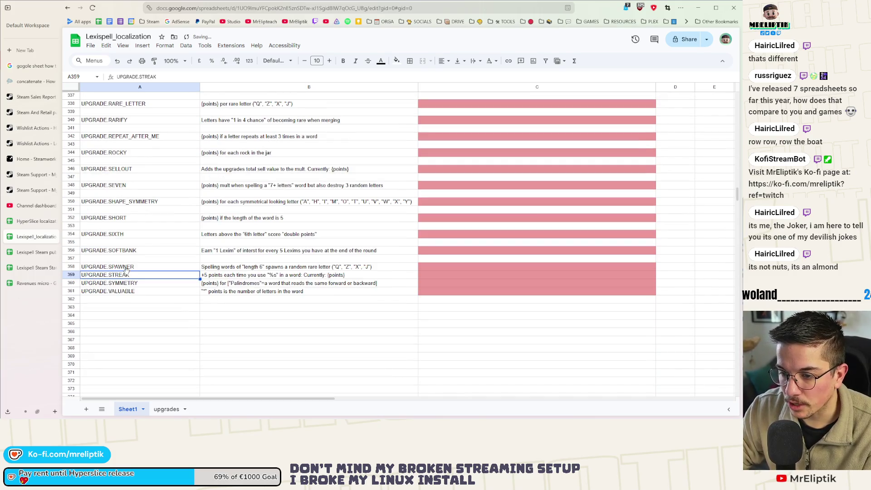
right_click(126, 272)
click(194, 187)
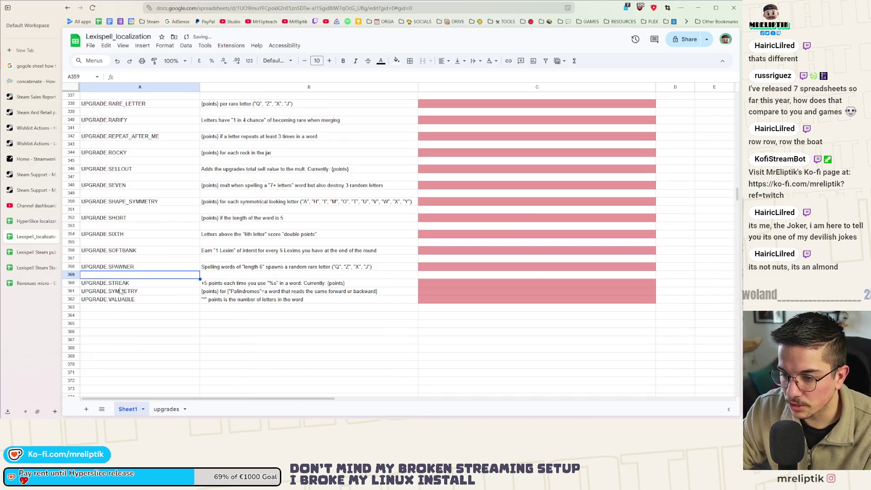
right_click(121, 292)
click(181, 189)
right_click(122, 307)
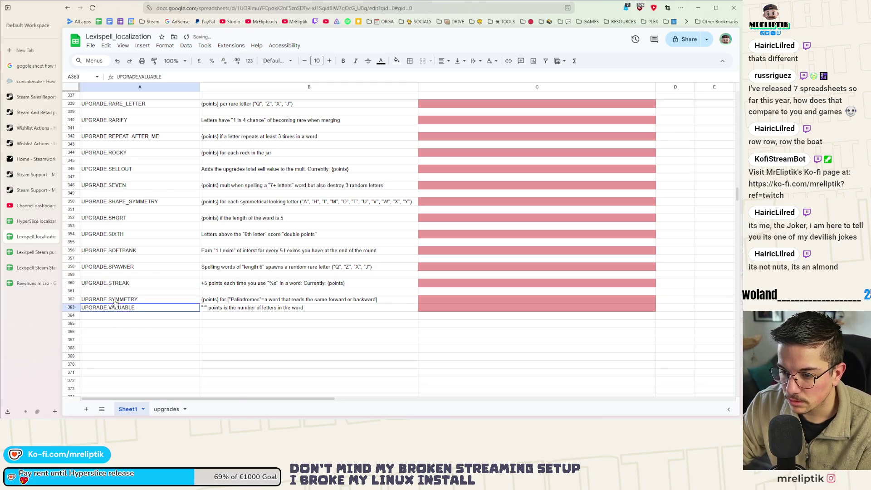
click(177, 190)
click(184, 329)
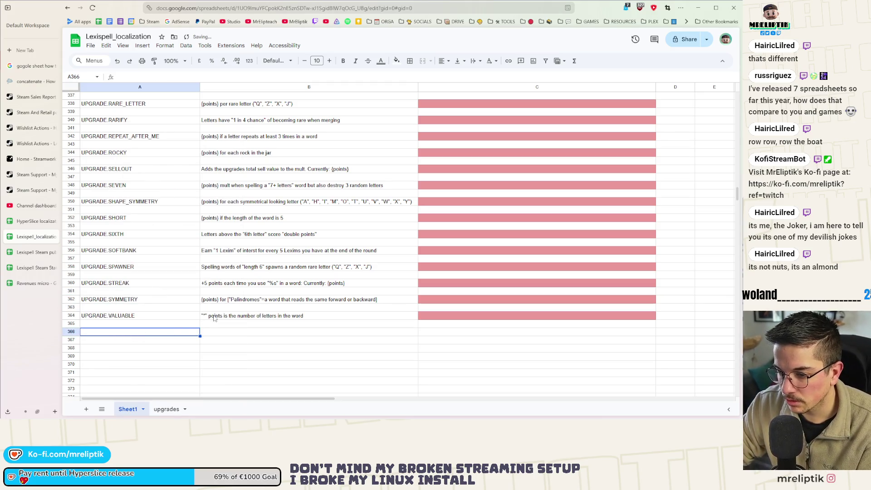
scroll(213, 317, up, 10)
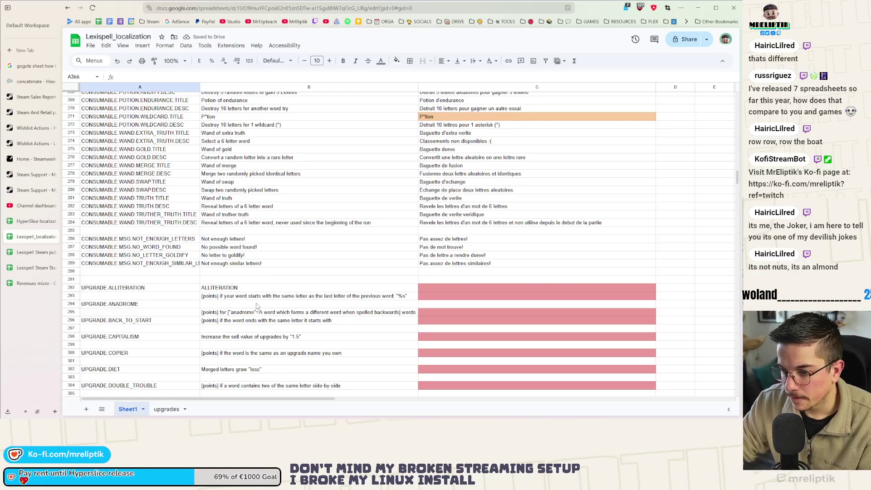
Shift the ANADROME, BACK_TO_START, CAPITALISM and COPIER descriptions one row down, under their keys.
scroll(235, 280, down, 2)
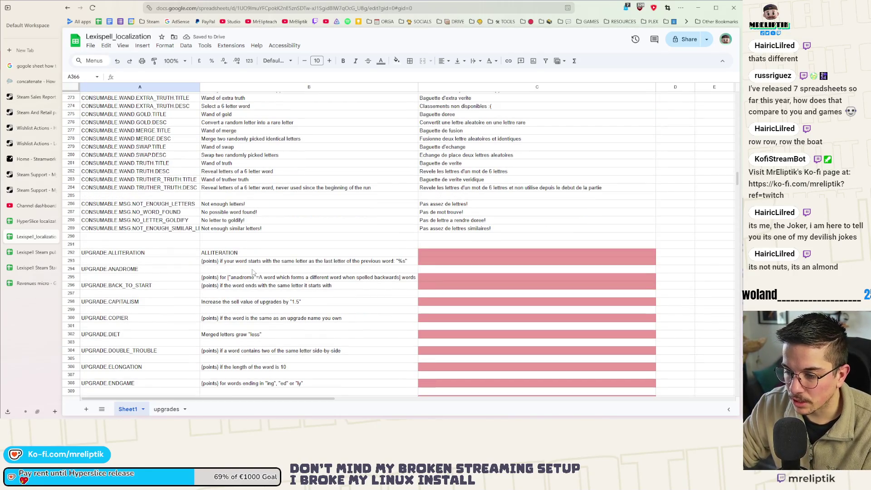
click(218, 278)
shift+click(218, 288)
key(ctrl+c)
click(213, 296)
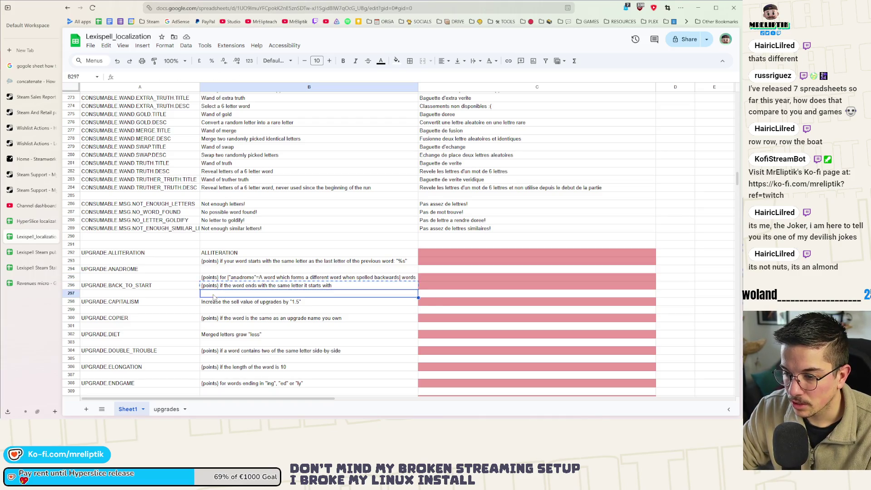
key(ctrl+v)
click(214, 302)
key(ctrl+x)
click(216, 310)
key(ctrl+v)
click(219, 318)
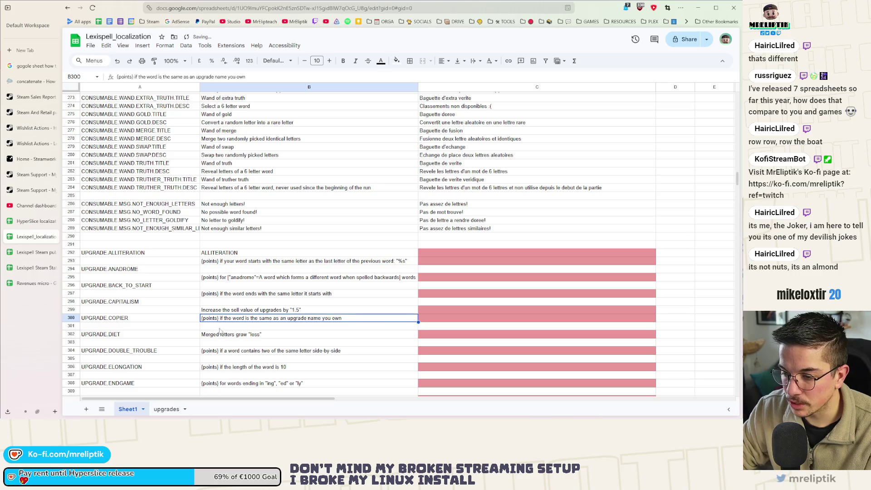
click(219, 326)
key(ctrl+v)
Move the remaining description block down one row, starting under DIET, then check DOUBLE_TROUBLE's placement.
click(218, 335)
scroll(222, 334, down, 9)
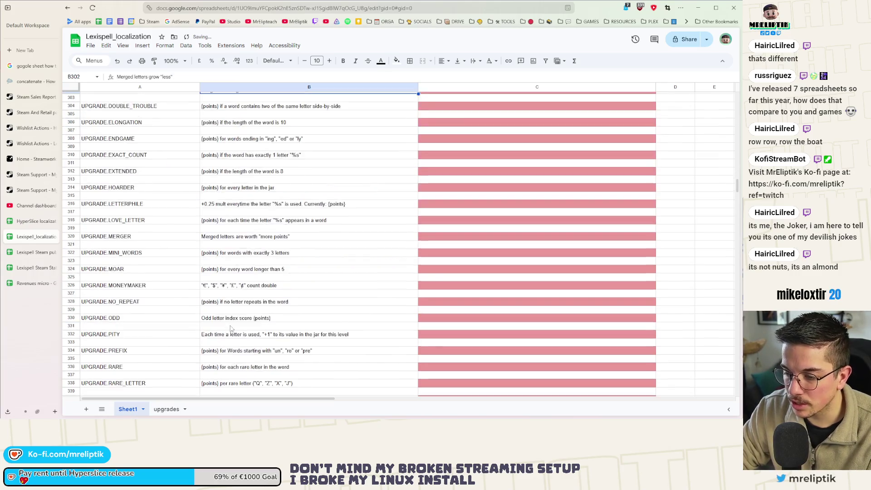
scroll(230, 329, down, 3)
shift+click(226, 284)
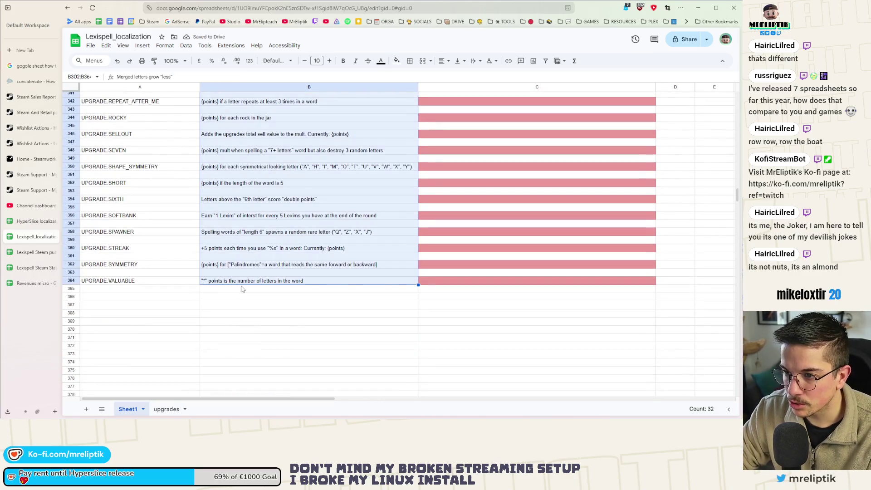
key(ctrl+c)
scroll(242, 291, up, 1)
scroll(243, 291, up, 8)
click(227, 203)
key(ctrl+v)
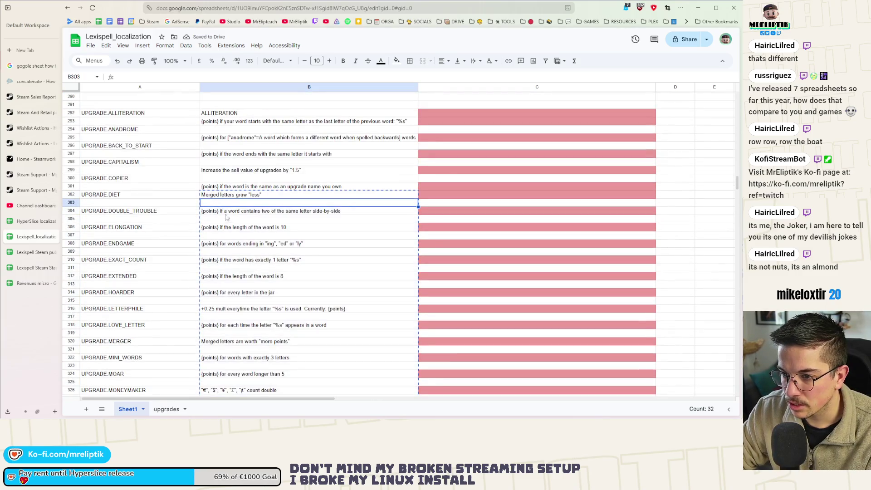
click(265, 220)
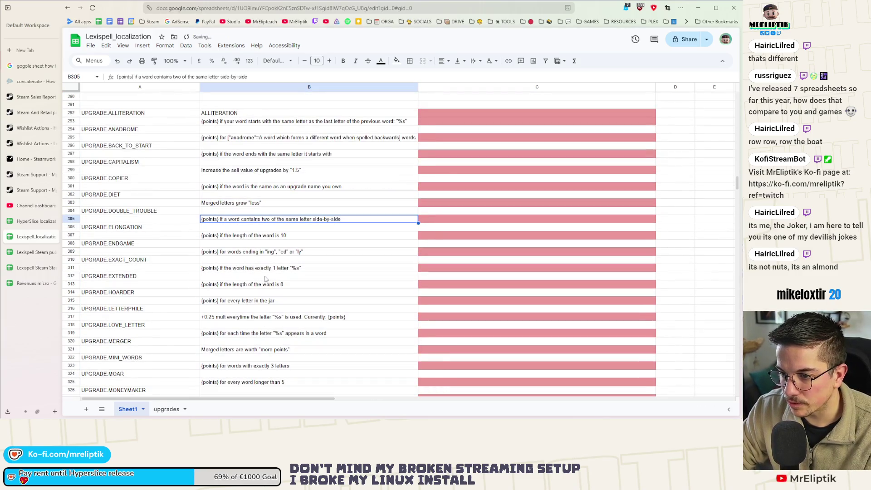
click(163, 212)
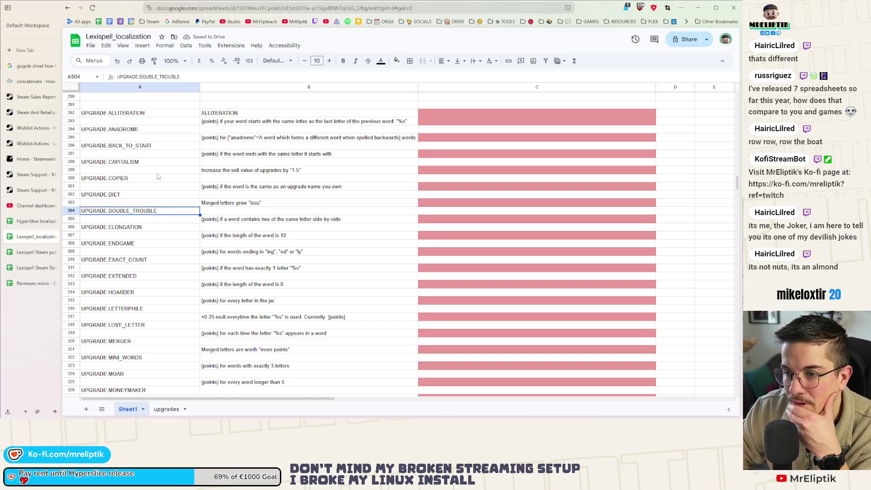
click(155, 115)
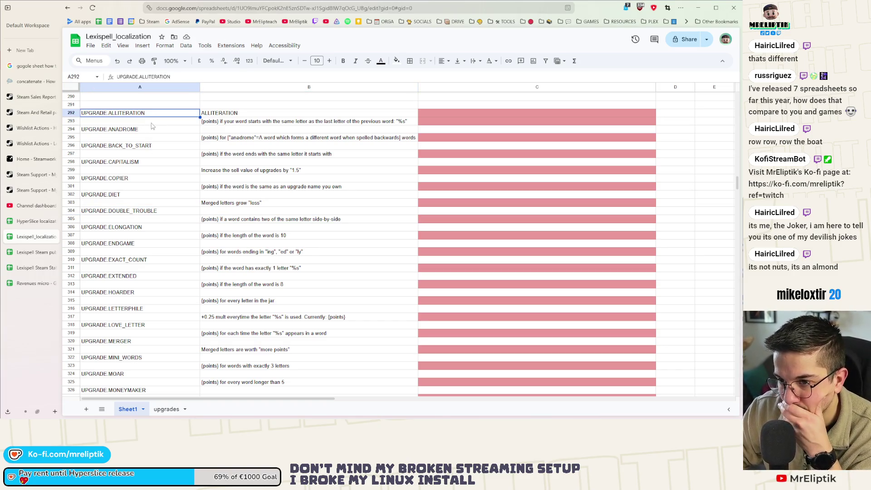
click(153, 121)
Enter a first formula in A293 joining A292 with ".DESC" using +.
double_click(127, 121)
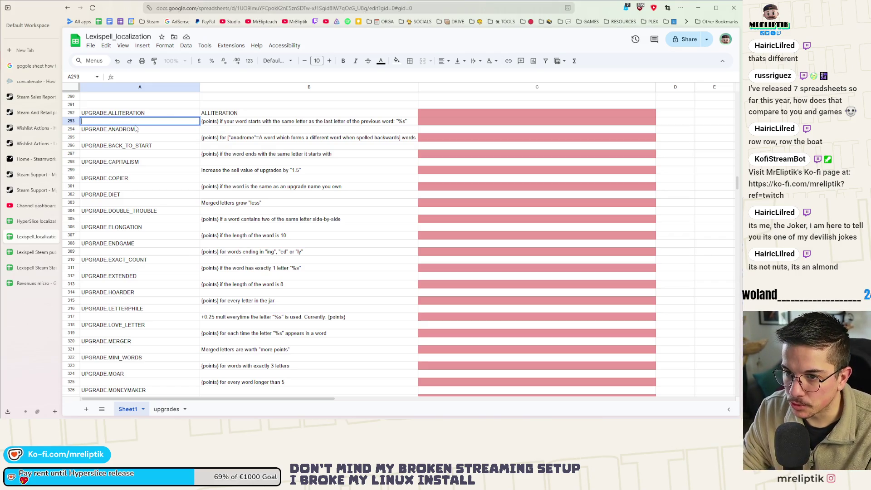
text(=)
key(Up)
key(Up)
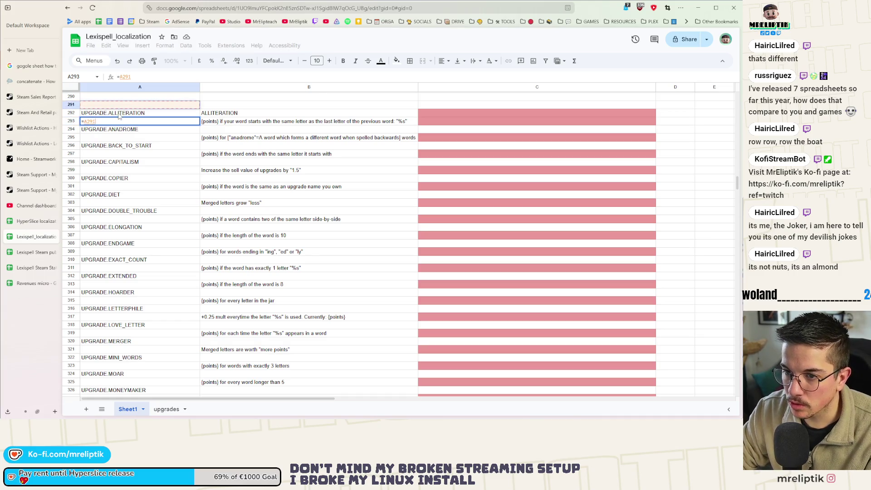
key(Down)
text(+)
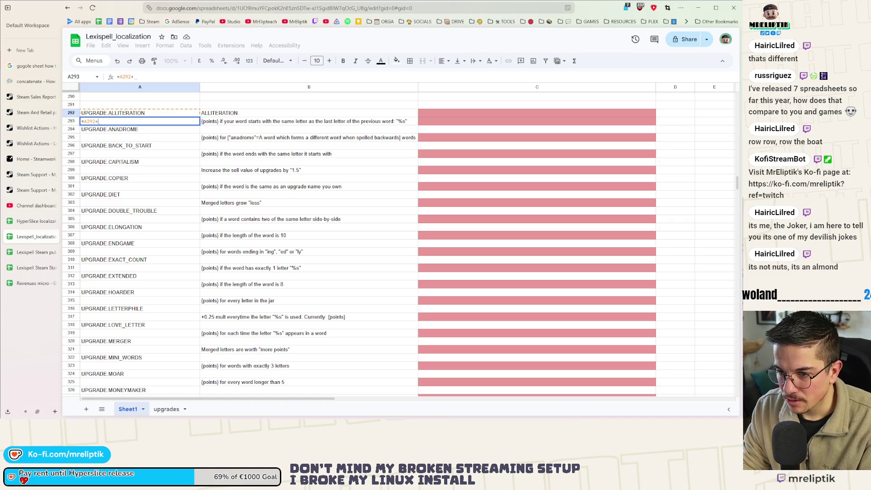
text(.DESC)
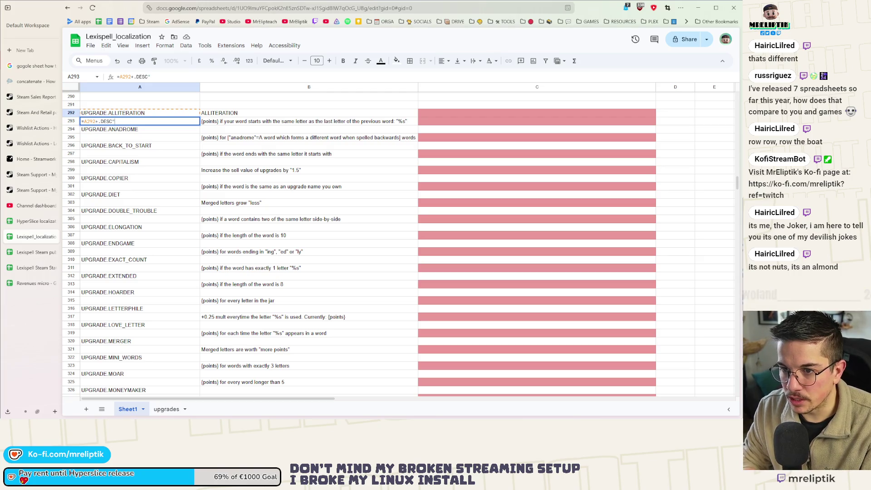
key(Left)
key(Left)
key(Left)
text(")
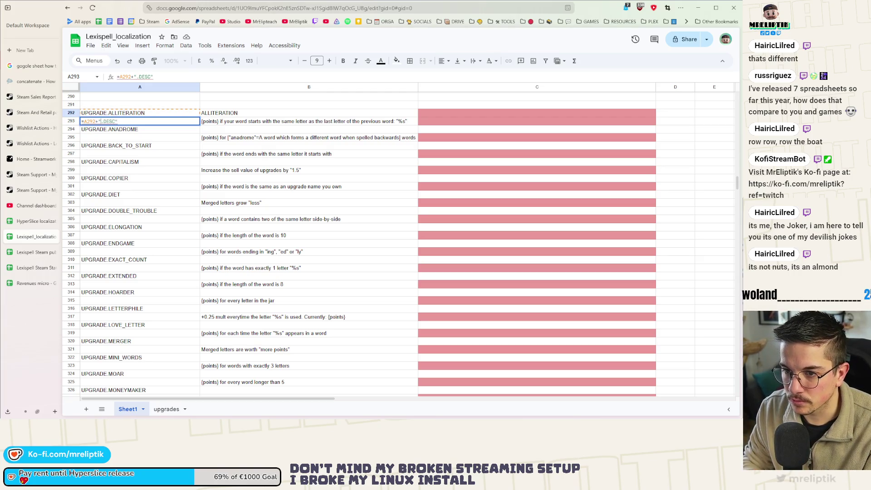
key(Return)
Replace the #VALUE! formula in A293 with =CONCAT(A292, ".DESC").
click(144, 123)
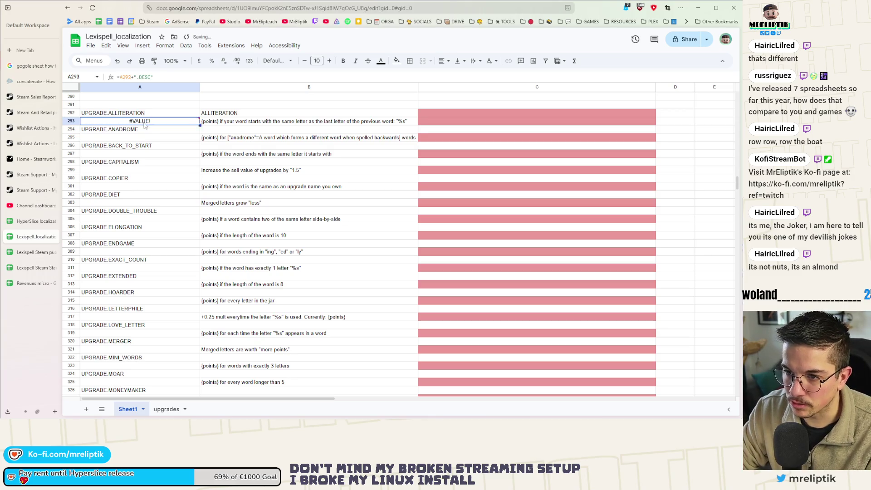
double_click(148, 124)
text(CON)
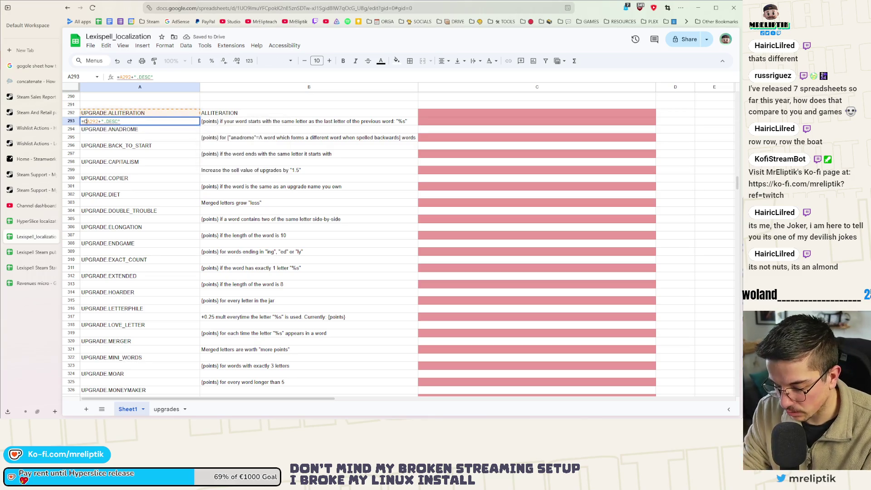
key(BackSpace)
key(BackSpace)
key(BackSpace)
text(S)
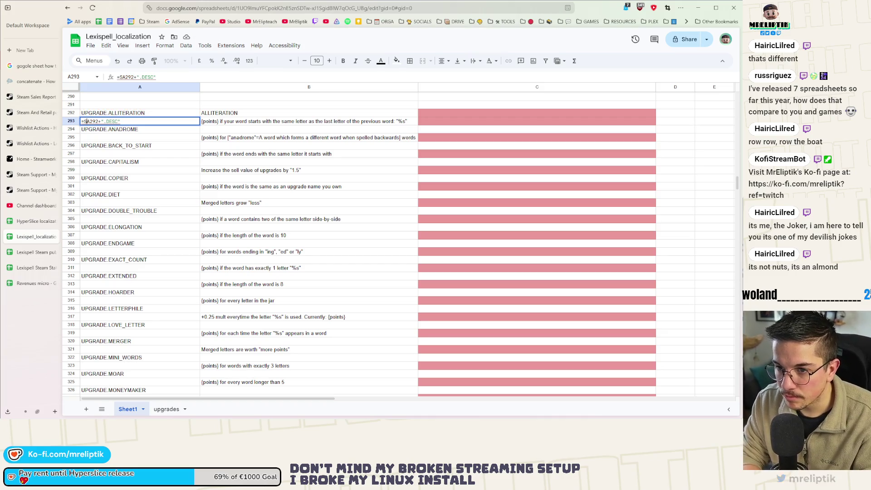
key(ctrl+a)
key(BackSpace)
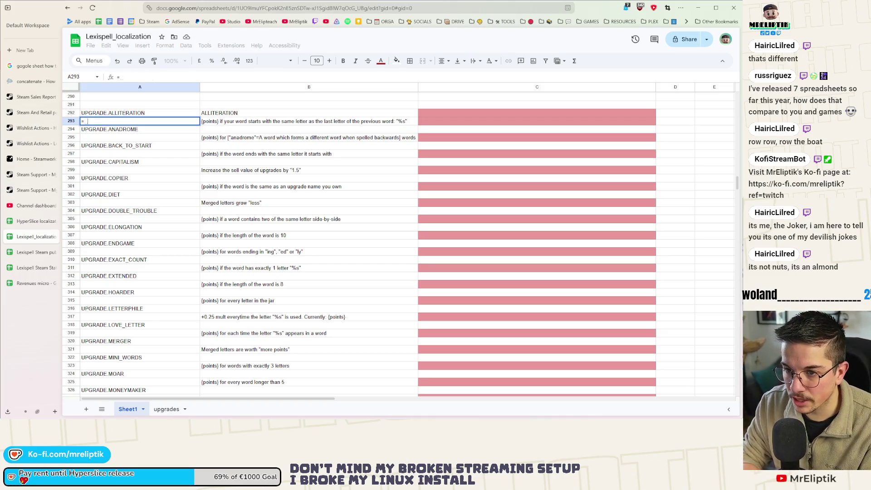
text(=CON)
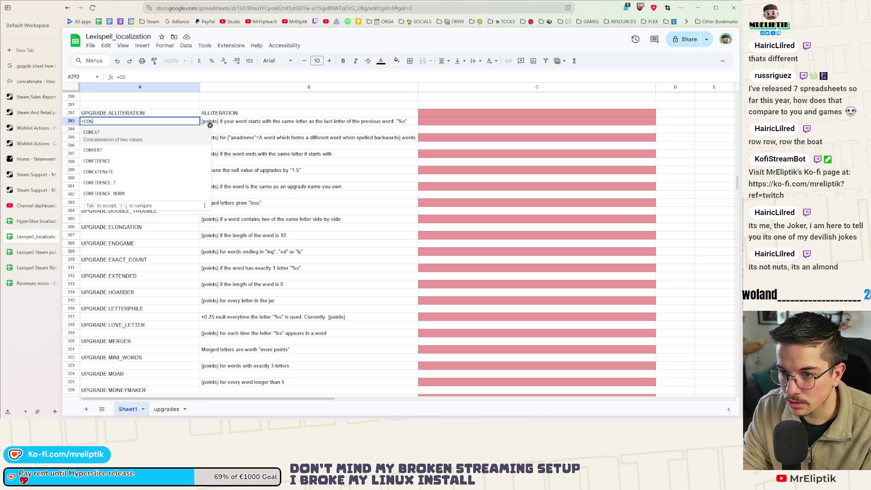
key(Tab)
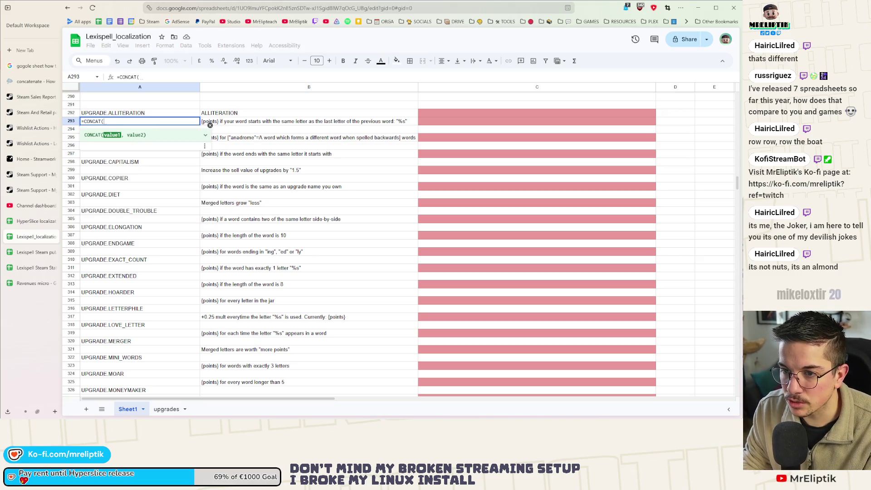
click(125, 114)
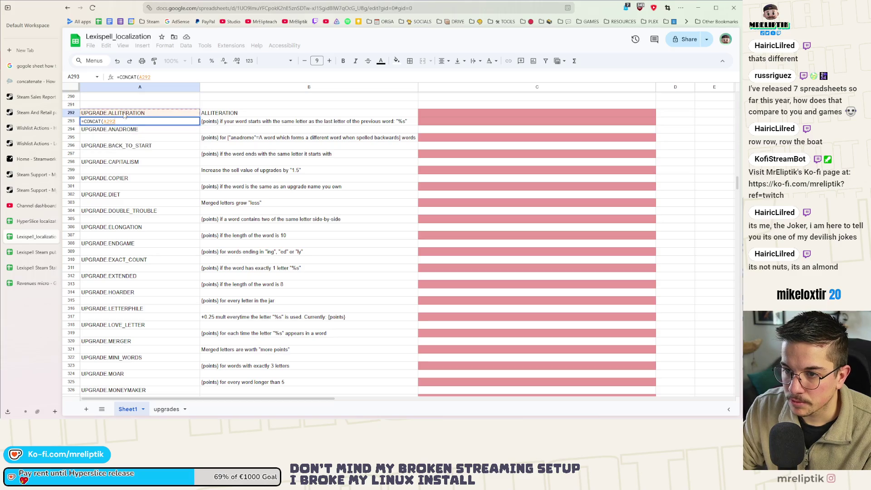
text(, ")
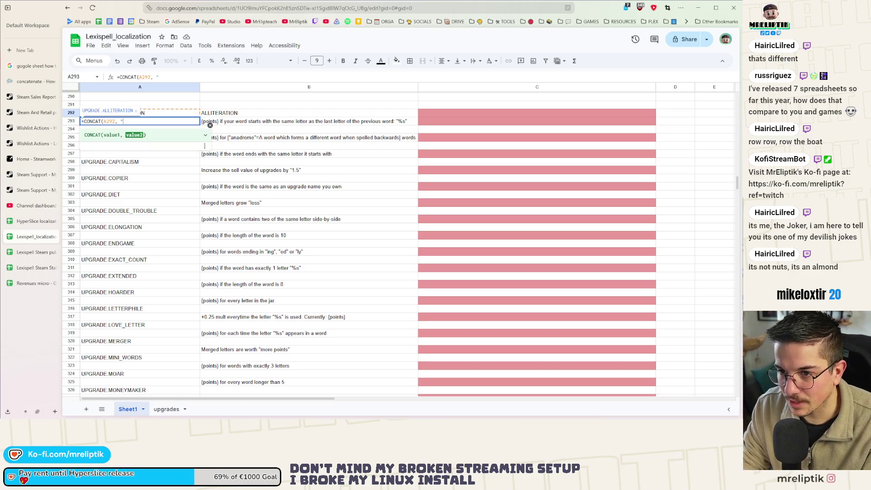
text(.DESC)
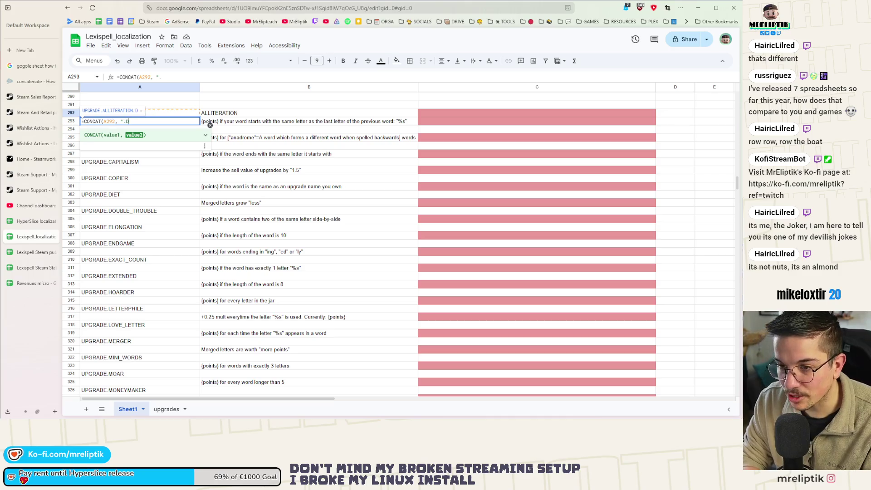
text("))
key(Return)
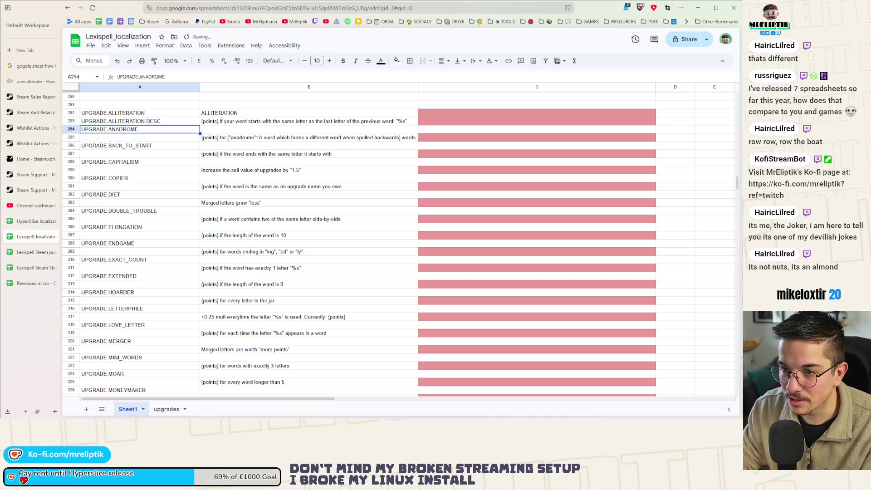
Copy the A293 formula into A295 to produce UPGRADE.ANADROME.DESC.
key(Up)
key(ctrl+c)
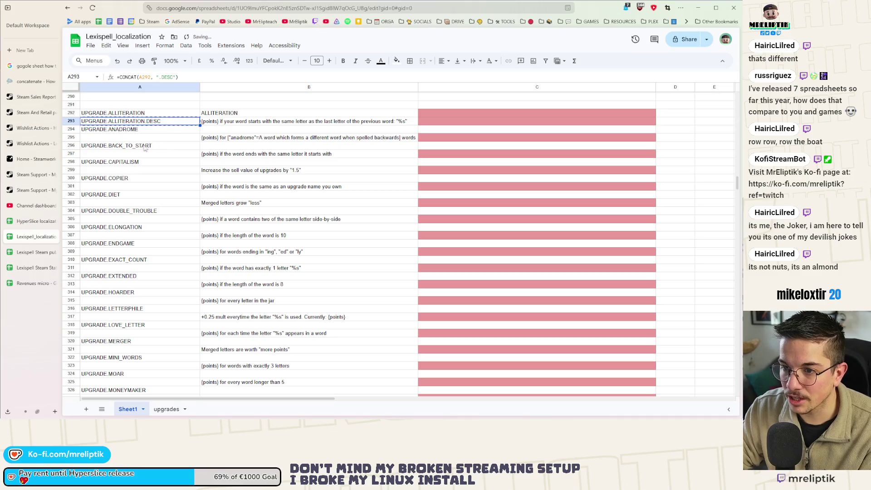
key(Down)
key(Down)
key(ctrl+v)
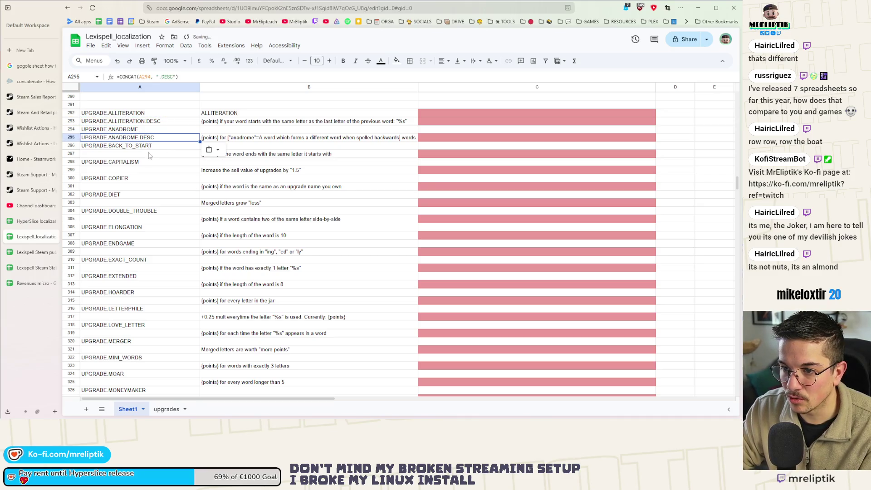
Multi-select the empty column A cells under BACK_TO_START through PITY.
click(148, 154)
ctrl+click(140, 170)
ctrl+click(138, 187)
scroll(136, 181, down, 3)
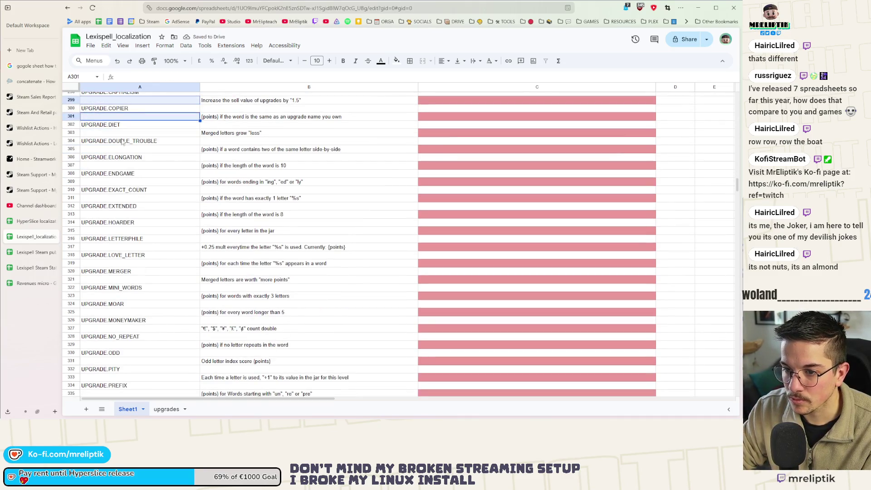
ctrl+click(121, 133)
ctrl+click(129, 150)
ctrl+click(134, 166)
ctrl+click(139, 182)
ctrl+click(139, 199)
ctrl+click(138, 215)
ctrl+click(144, 231)
ctrl+click(143, 247)
scroll(141, 227, down, 3)
ctrl+click(138, 194)
ctrl+click(136, 209)
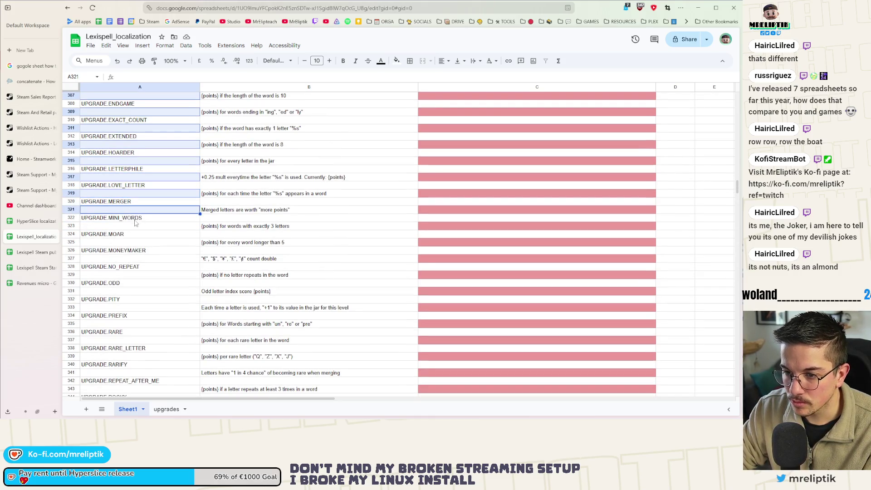
shift+click(135, 220)
ctrl+click(134, 211)
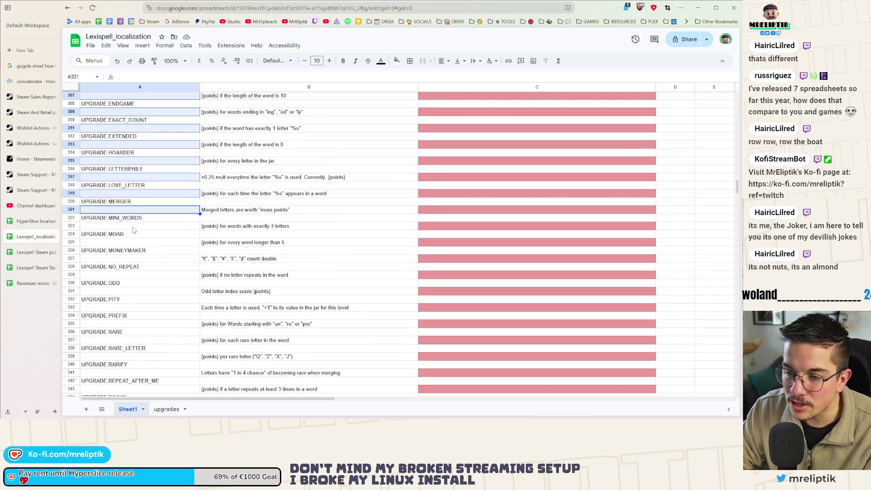
ctrl+click(133, 227)
ctrl+click(134, 243)
ctrl+click(134, 258)
ctrl+click(125, 275)
ctrl+click(129, 291)
ctrl+click(130, 308)
Extend the selection to the empty cells under PREFIX through SHORT, down to A365.
scroll(128, 301, down, 3)
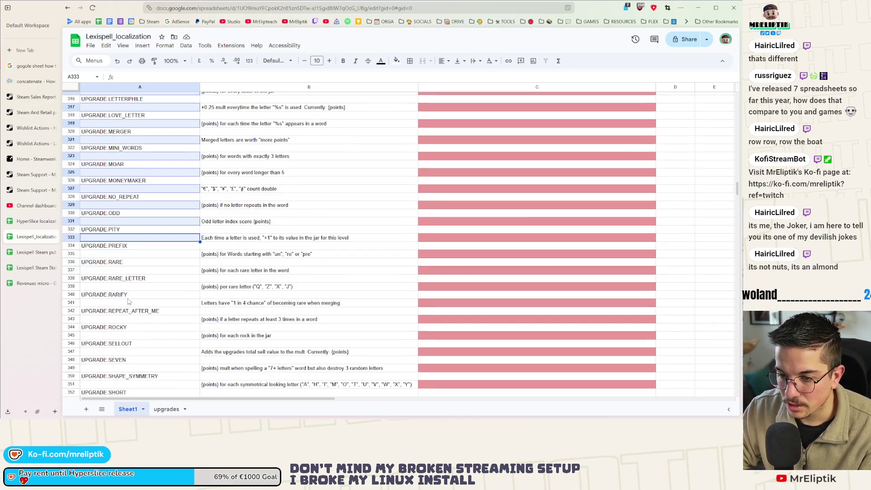
ctrl+click(129, 255)
ctrl+click(128, 271)
ctrl+click(131, 288)
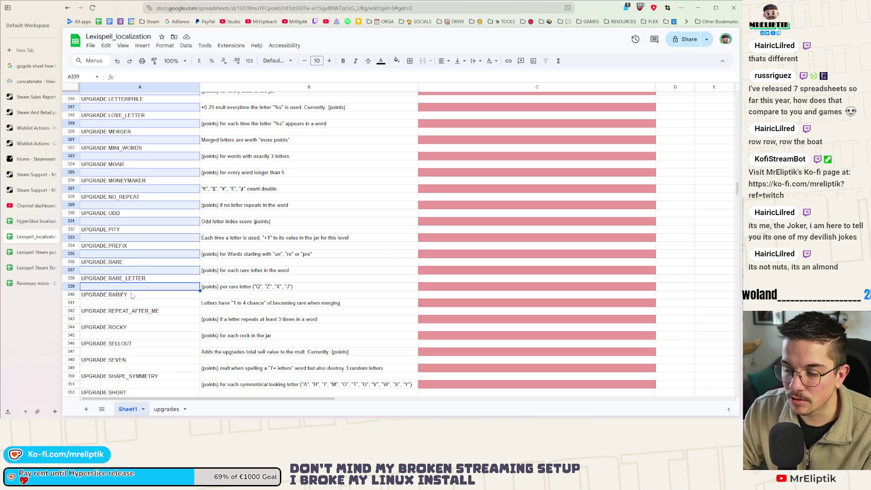
ctrl+click(132, 302)
scroll(132, 299, down, 3)
ctrl+click(135, 250)
ctrl+click(135, 265)
ctrl+click(135, 282)
scroll(148, 276, up, 2)
scroll(148, 277, down, 6)
ctrl+click(132, 264)
ctrl+click(139, 280)
ctrl+click(137, 296)
ctrl+click(135, 313)
scroll(135, 313, down, 3)
ctrl+click(139, 260)
ctrl+click(132, 276)
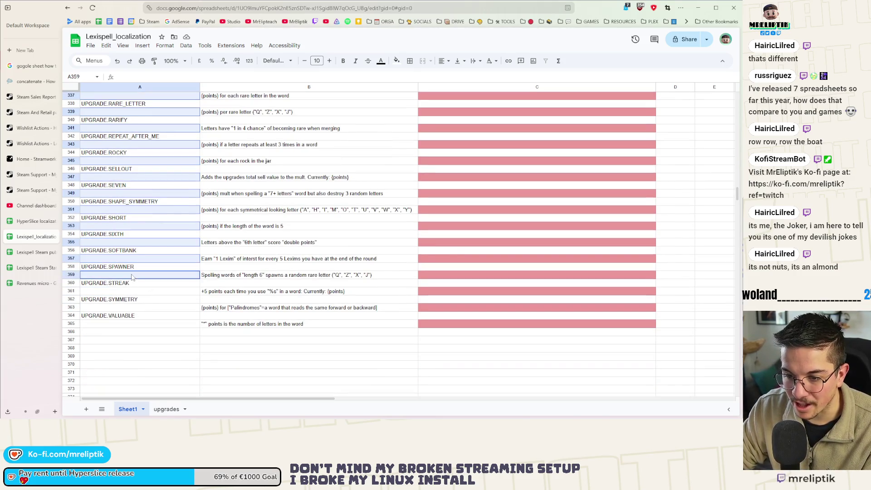
ctrl+click(135, 292)
ctrl+click(136, 308)
ctrl+click(135, 324)
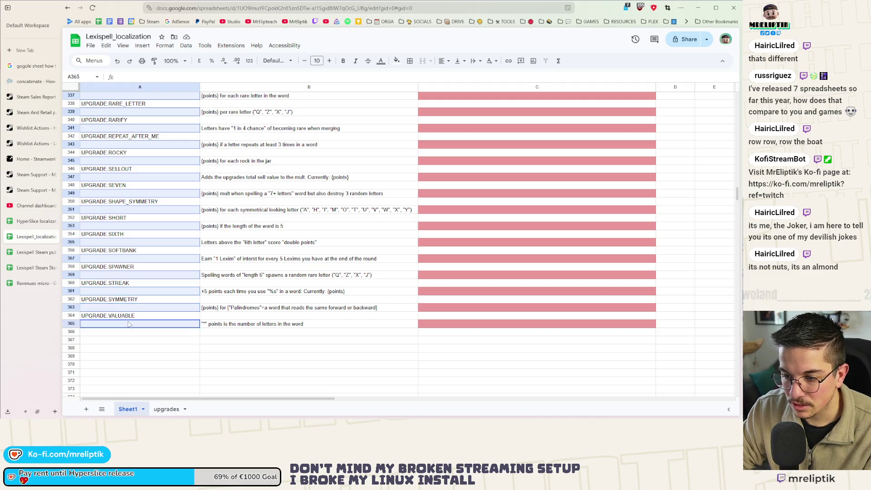
Paste the CONCAT .DESC formula into every selected cell and check the row 357 result.
key(ctrl+v)
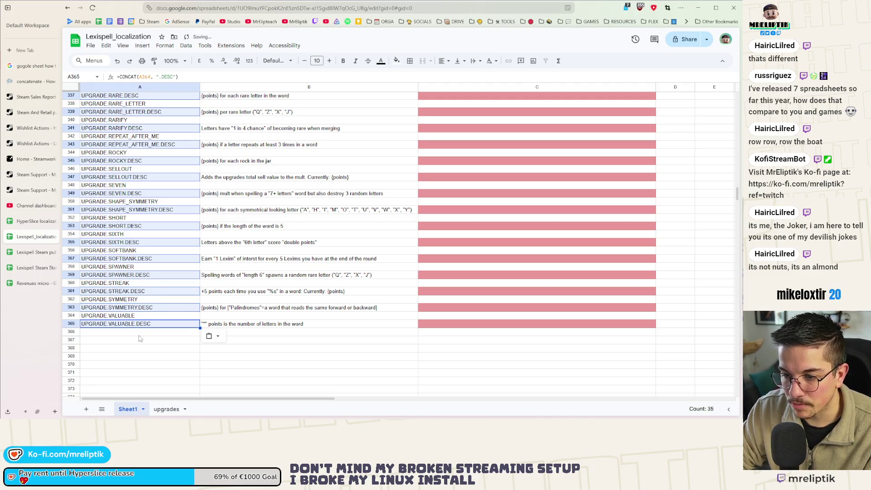
click(140, 333)
click(135, 260)
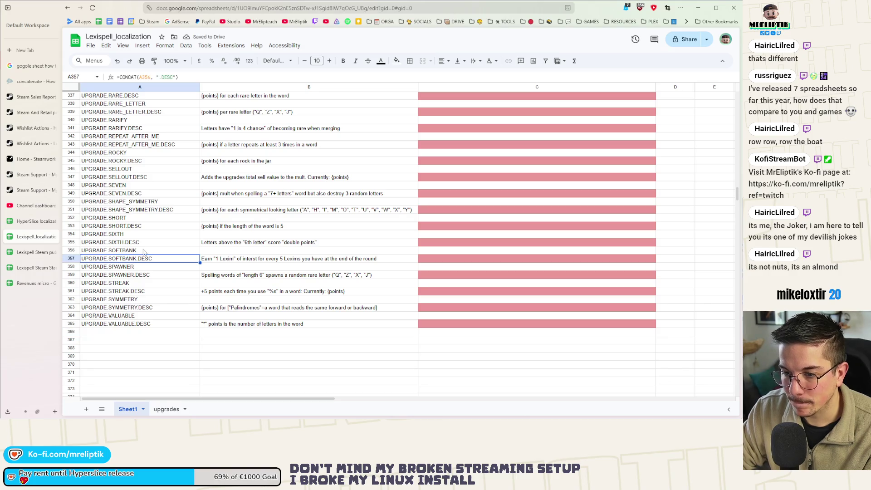
click(144, 252)
scroll(155, 257, up, 13)
scroll(166, 262, down, 3)
click(162, 202)
click(222, 202)
Type = in B294 to begin a formula beside UPGRADE.ANADROME.
text(=)
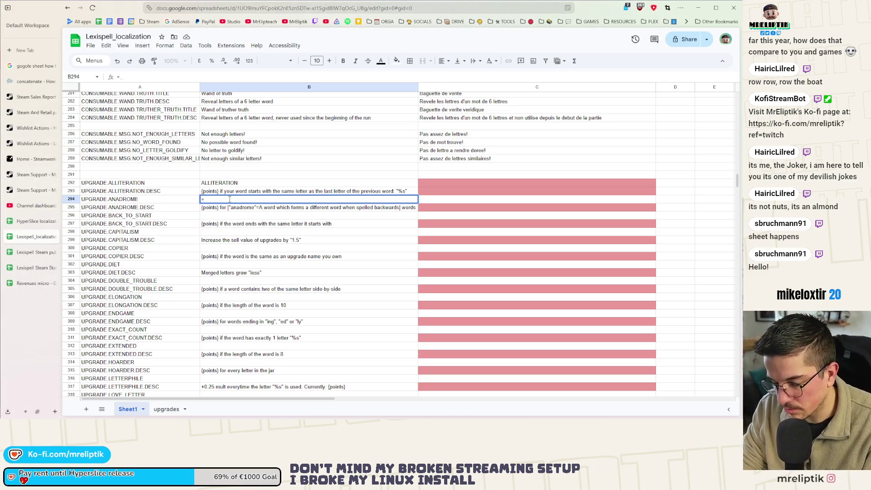
Enter =SUBSTITUTE(SUBSTITUTE(A294,"UPGRADE.",""),"_"," ") in B294.
text(SUB)
key(Down)
key(Tab)
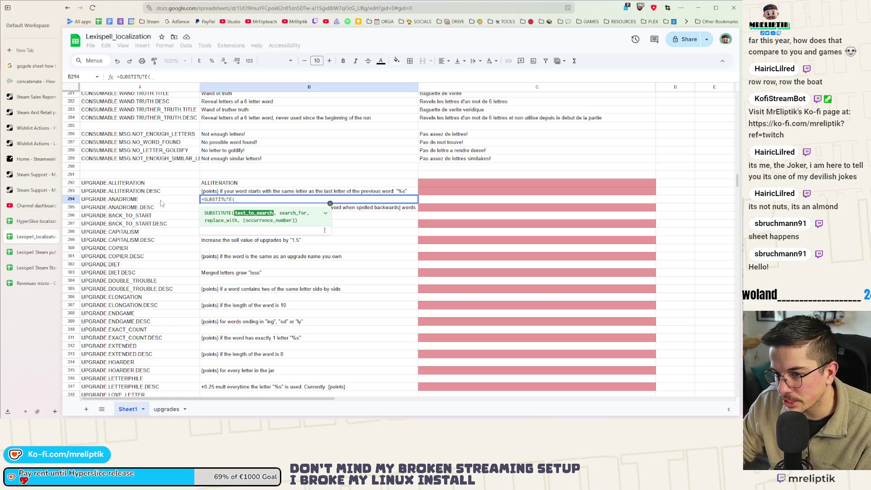
click(135, 203)
text(, "UPG)
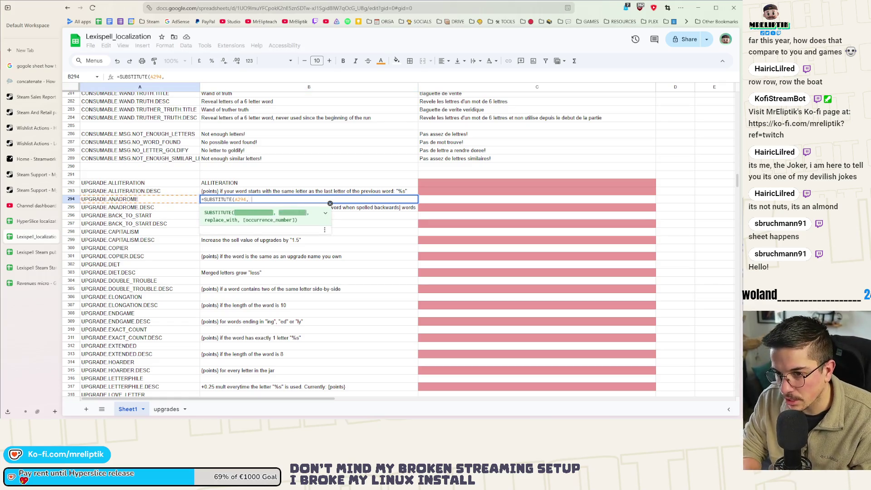
text(RADE.",j)
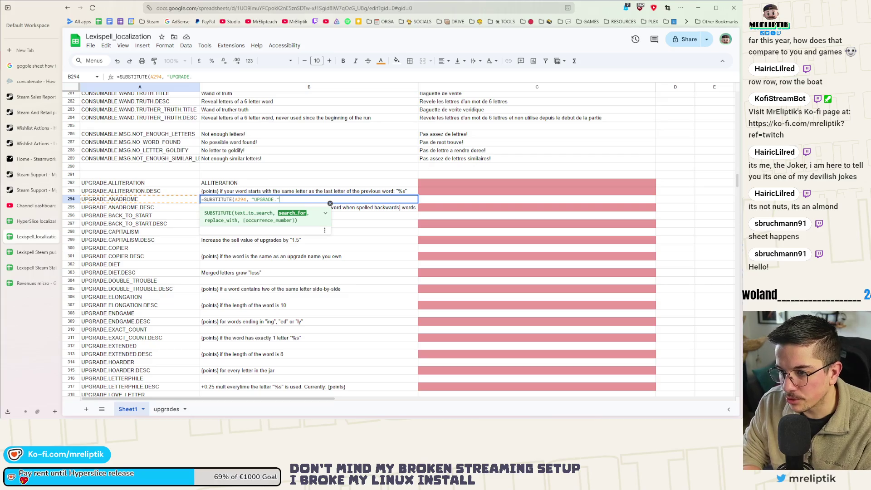
key(BackSpace)
text("")
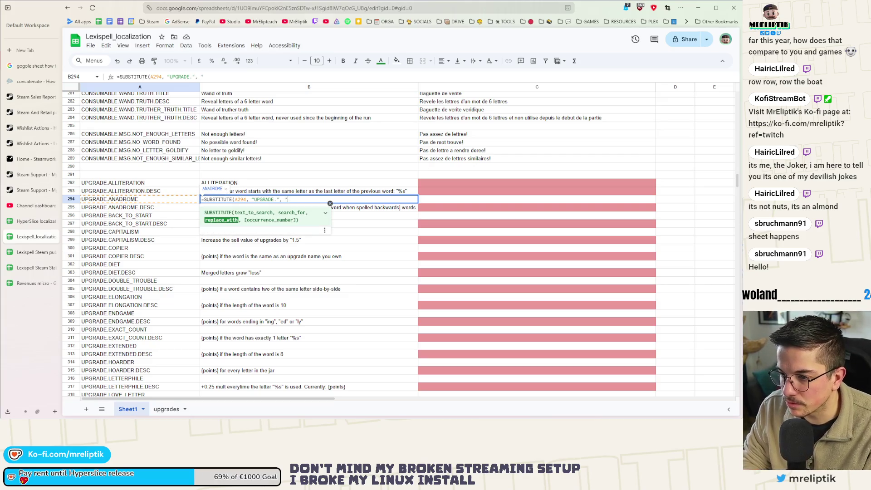
text())
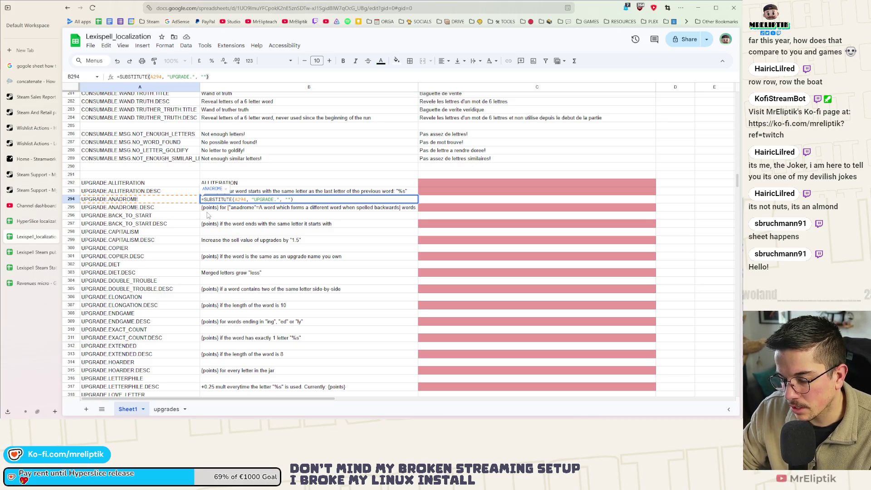
click(203, 199)
text(SUBSTITUTE()
click(351, 199)
text(, "_")
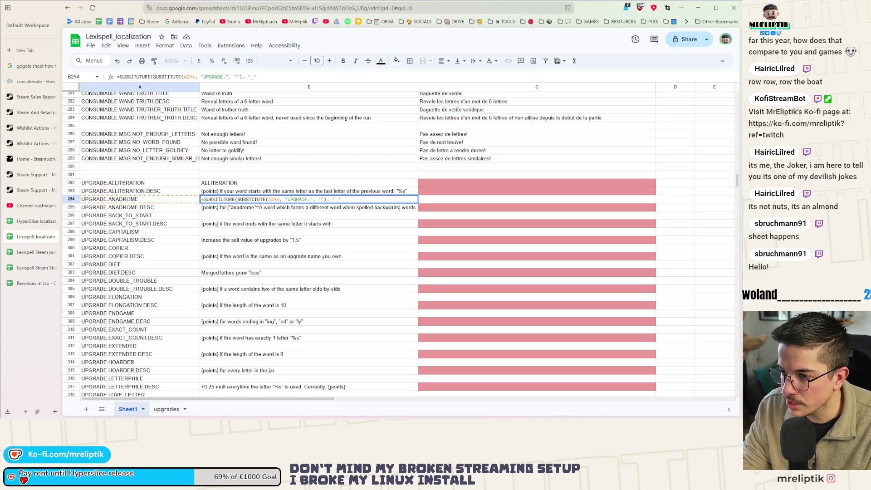
text(, " "))
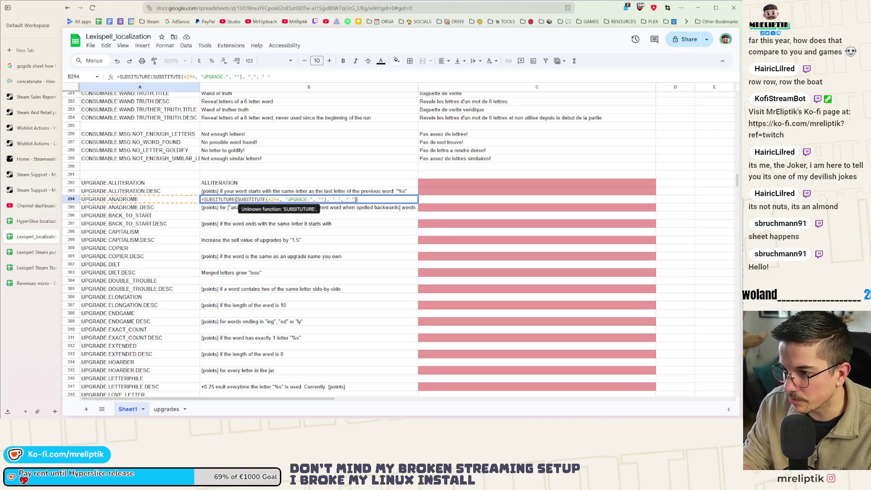
key(Return)
Fix the misspelled SUBSTITUTE causing #NAME? so B294 shows ANADROME.
click(330, 202)
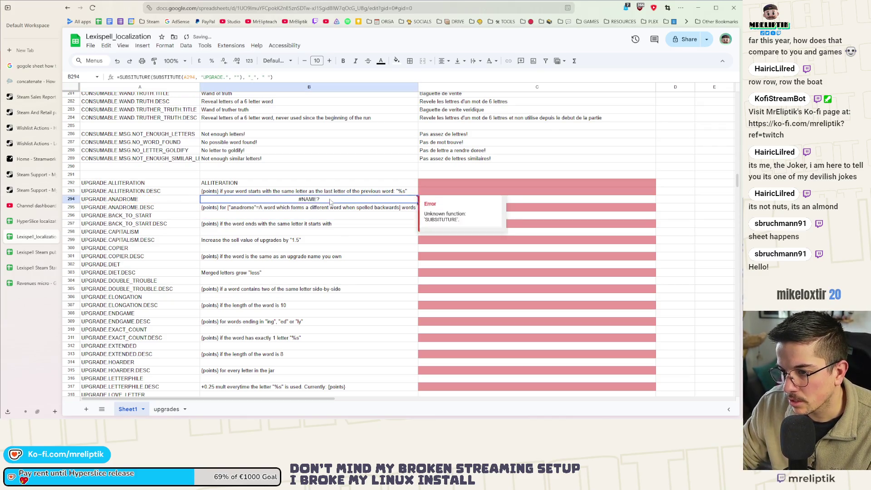
double_click(328, 199)
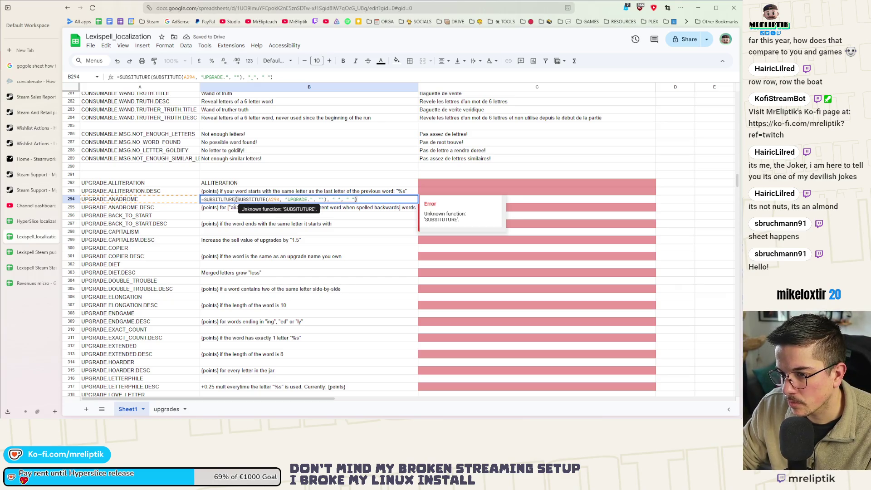
key(BackSpace)
key(BackSpace)
key(BackSpace)
text(TITUTE)
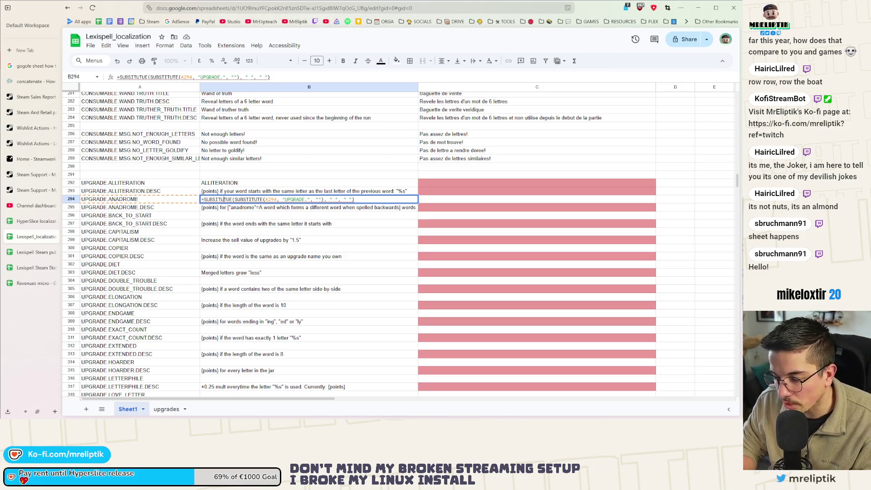
key(BackSpace)
text(T)
key(Right)
key(Right)
key(ctrl+b)
key(Return)
key(Escape)
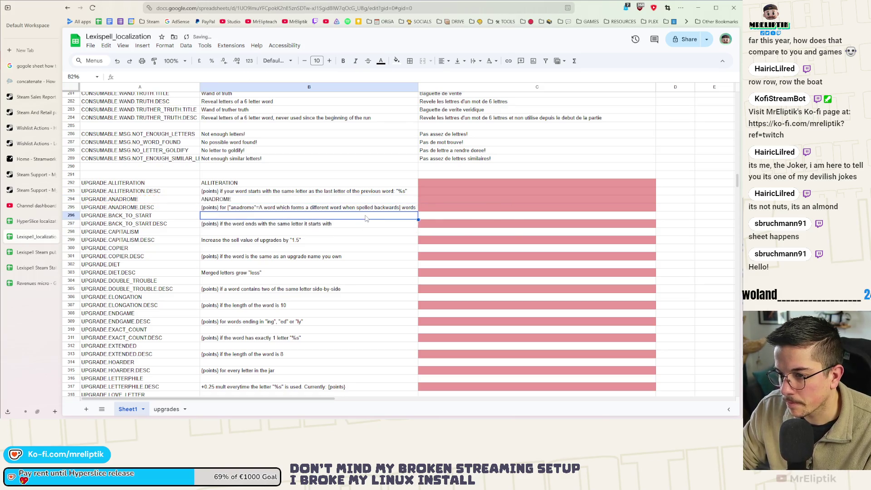
click(250, 202)
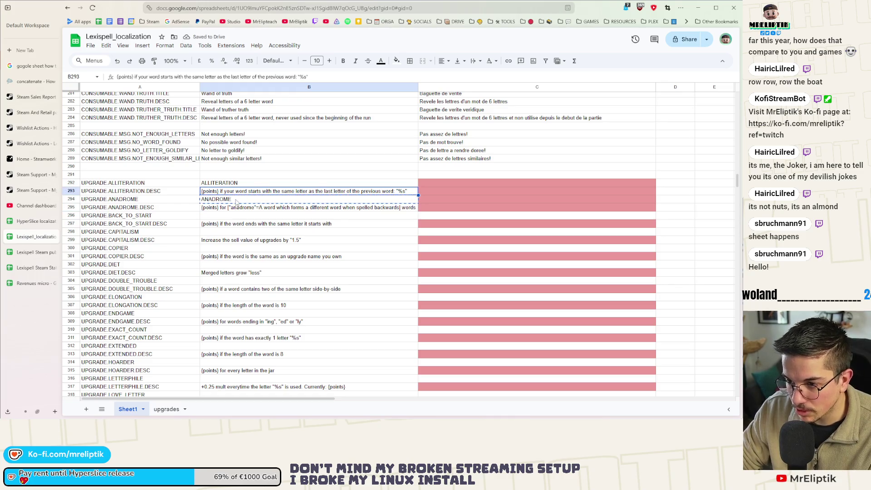
scroll(261, 241, down, 5)
scroll(261, 240, down, 6)
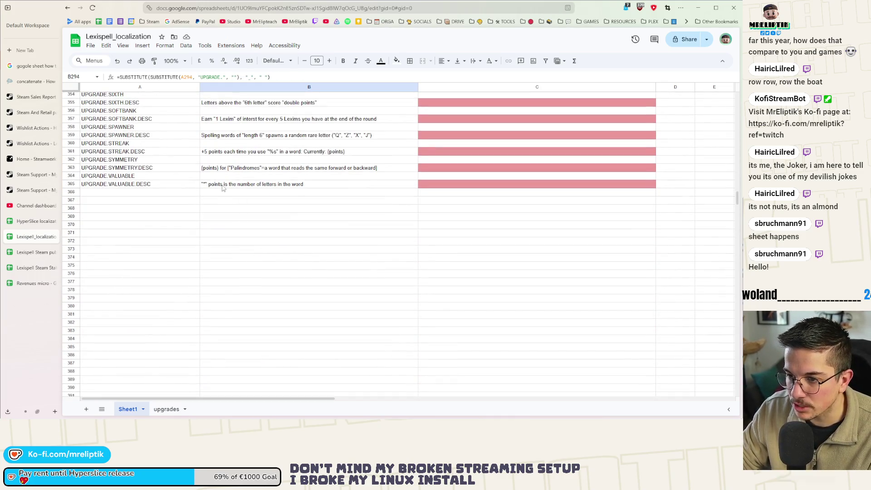
shift+click(225, 185)
scroll(265, 252, up, 10)
scroll(266, 253, up, 2)
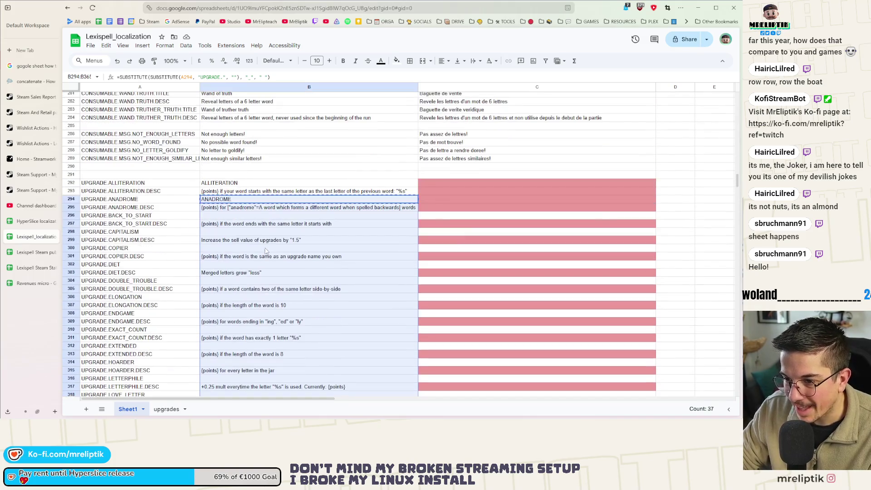
right_click(249, 216)
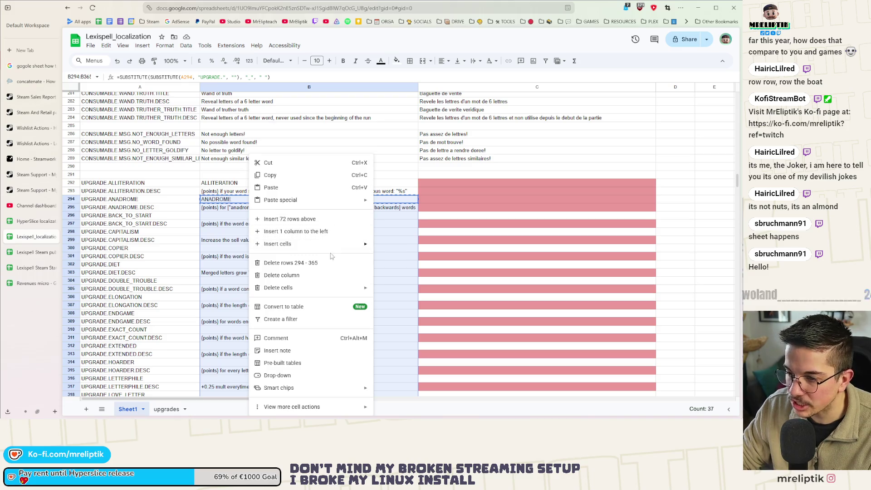
mouse_move(311, 244)
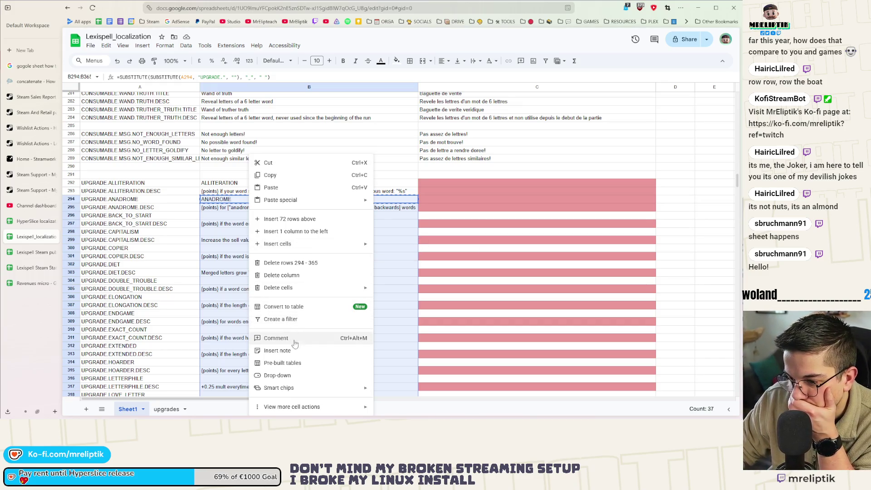
mouse_move(288, 408)
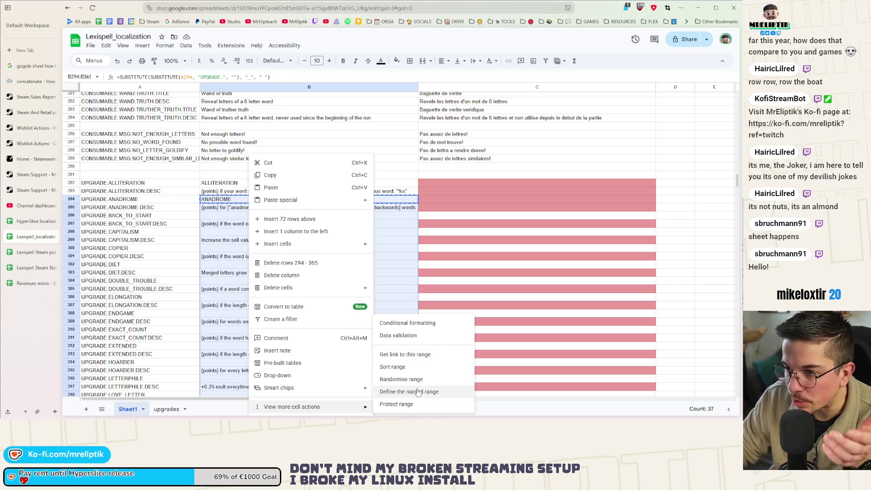
click(391, 248)
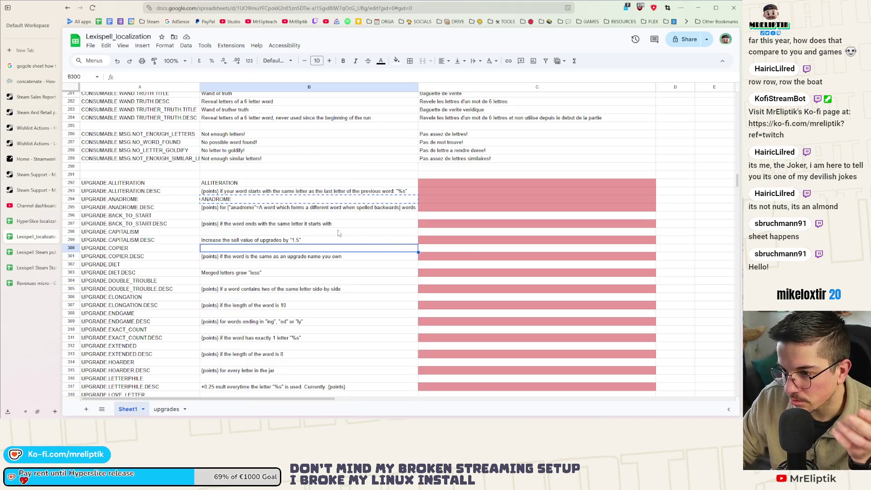
From formula cell B294, multi-select the blank display-name cells B296 through B340.
click(231, 200)
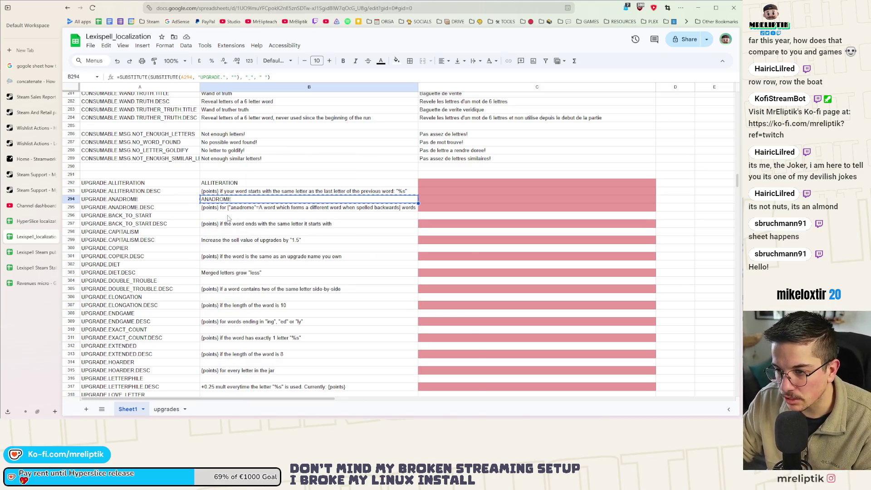
click(223, 216)
ctrl+click(216, 232)
ctrl+click(215, 248)
ctrl+click(214, 265)
ctrl+click(214, 281)
ctrl+click(216, 297)
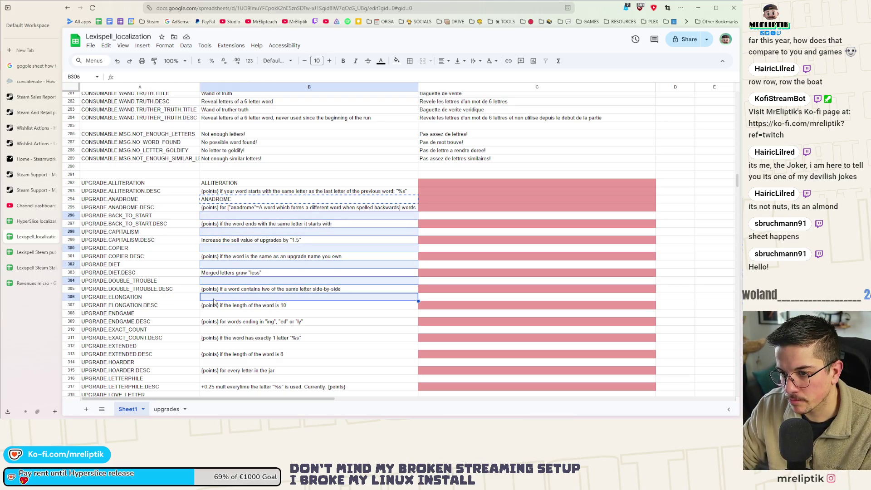
ctrl+click(215, 314)
ctrl+click(216, 330)
ctrl+click(217, 346)
scroll(224, 295, down, 5)
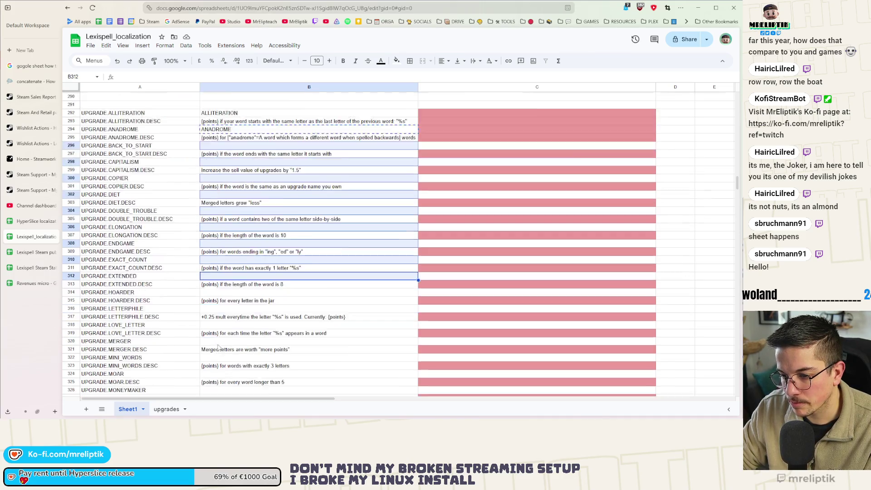
ctrl+click(215, 187)
ctrl+click(222, 204)
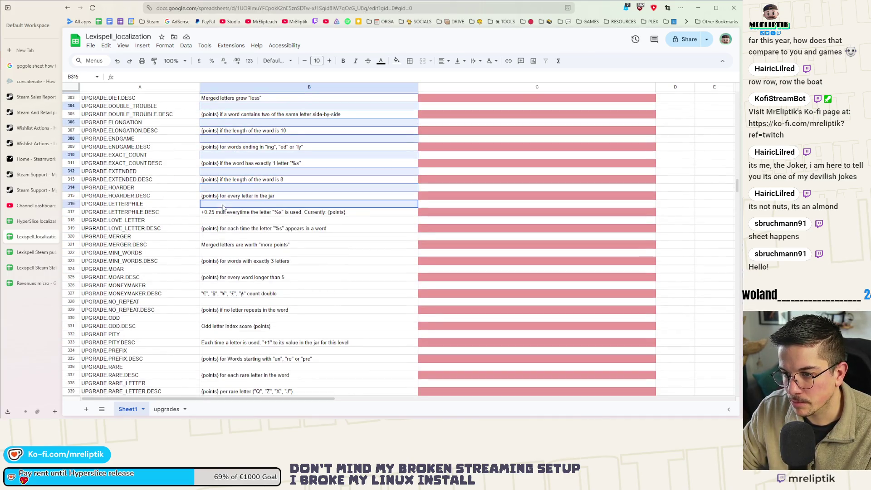
ctrl+click(213, 221)
ctrl+click(216, 237)
ctrl+click(211, 252)
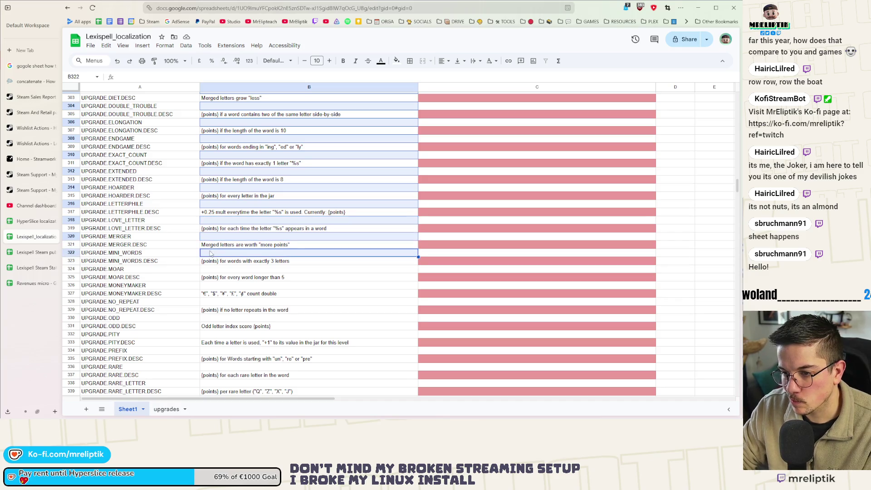
ctrl+click(214, 271)
ctrl+click(216, 286)
ctrl+click(222, 301)
ctrl+click(213, 318)
scroll(215, 317, down, 3)
ctrl+click(215, 265)
ctrl+click(217, 281)
ctrl+click(217, 299)
ctrl+click(215, 315)
ctrl+click(216, 330)
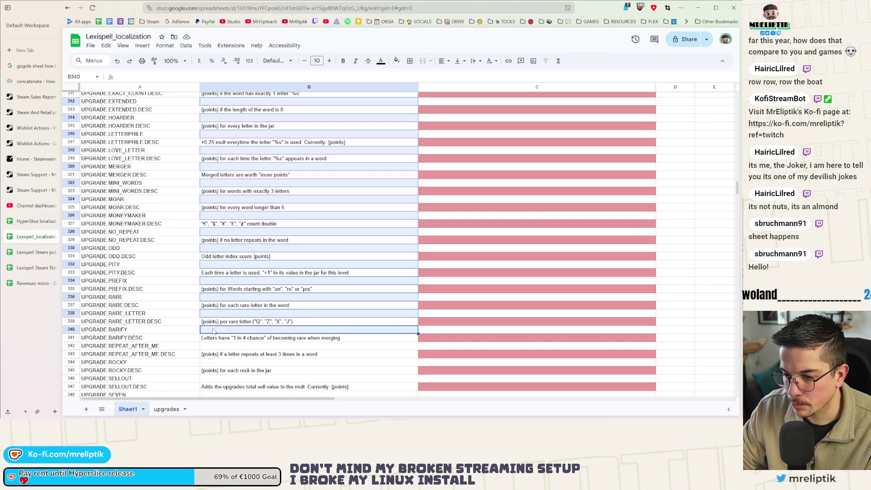
Add blank cells B342 through B364, then paste display names into every selected cell.
scroll(219, 324, down, 4)
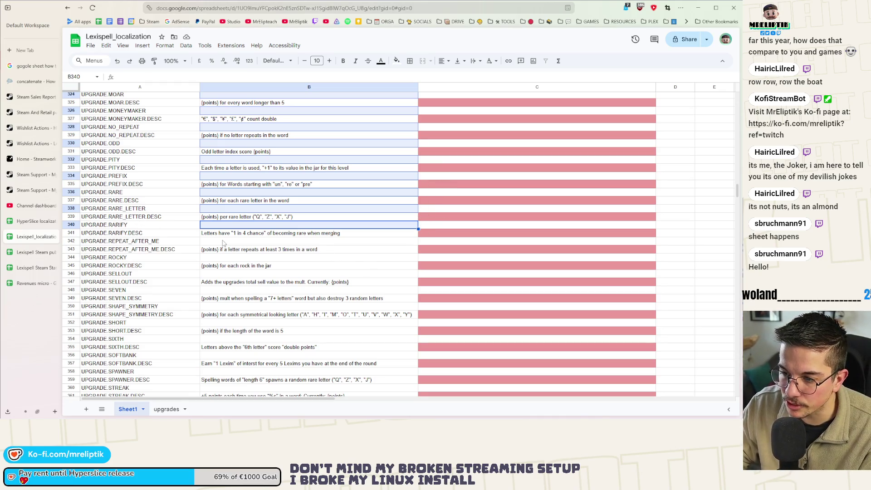
ctrl+click(221, 243)
ctrl+click(220, 260)
ctrl+click(216, 277)
ctrl+click(211, 293)
ctrl+click(209, 309)
ctrl+click(211, 323)
ctrl+click(210, 340)
scroll(215, 290, down, 3)
ctrl+click(215, 286)
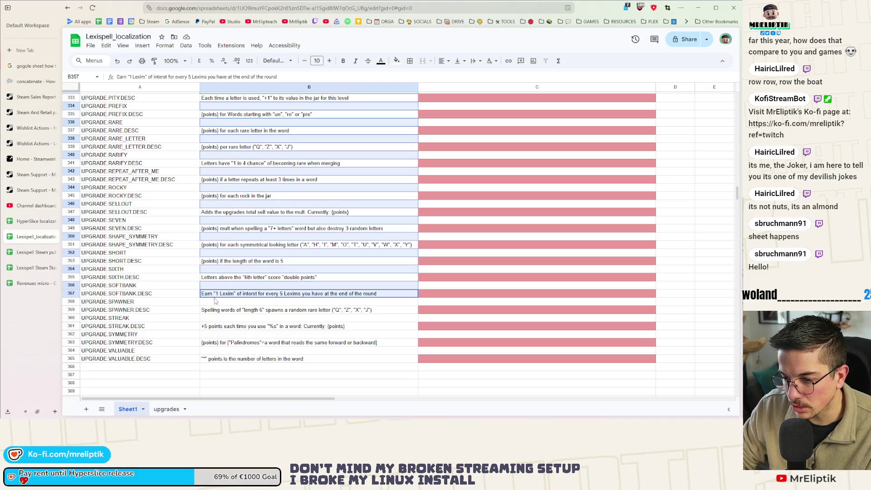
ctrl+click(213, 302)
ctrl+click(211, 319)
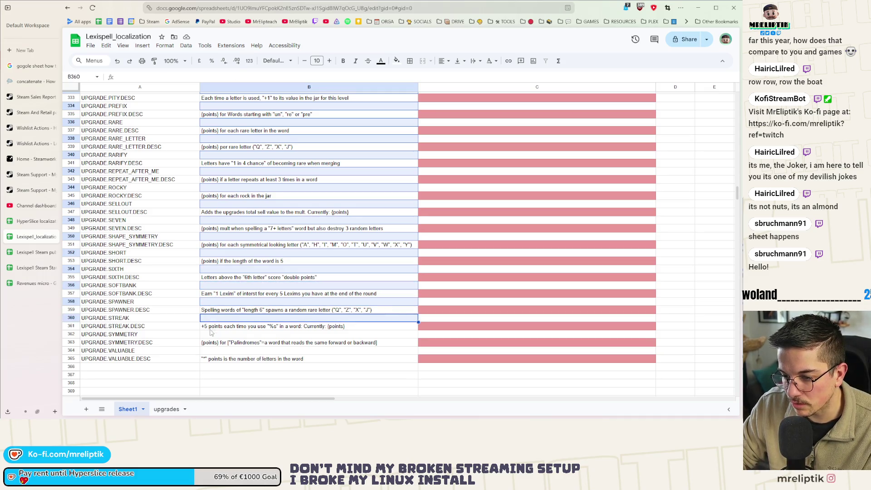
ctrl+click(209, 335)
ctrl+click(223, 352)
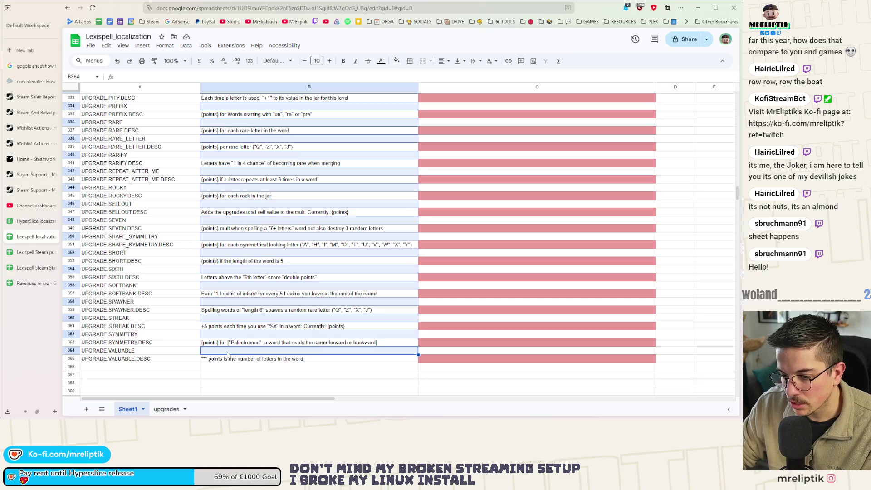
key(ctrl+v)
click(249, 375)
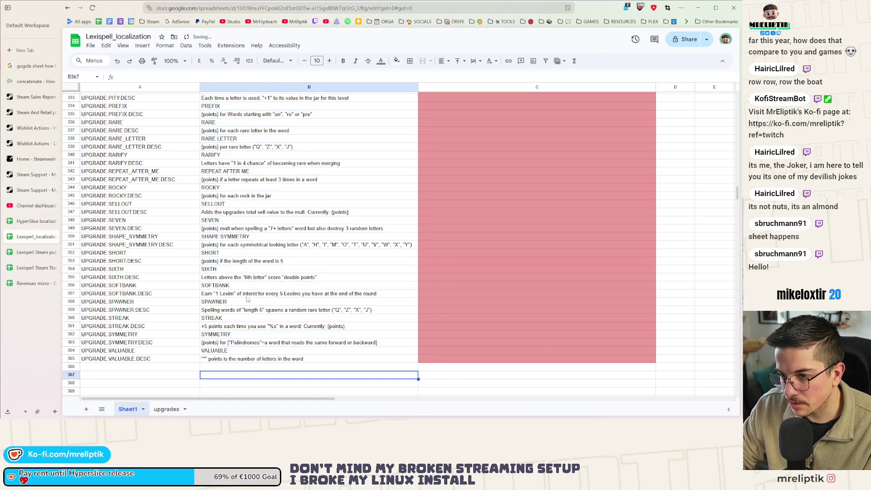
scroll(233, 289, up, 9)
scroll(232, 289, up, 10)
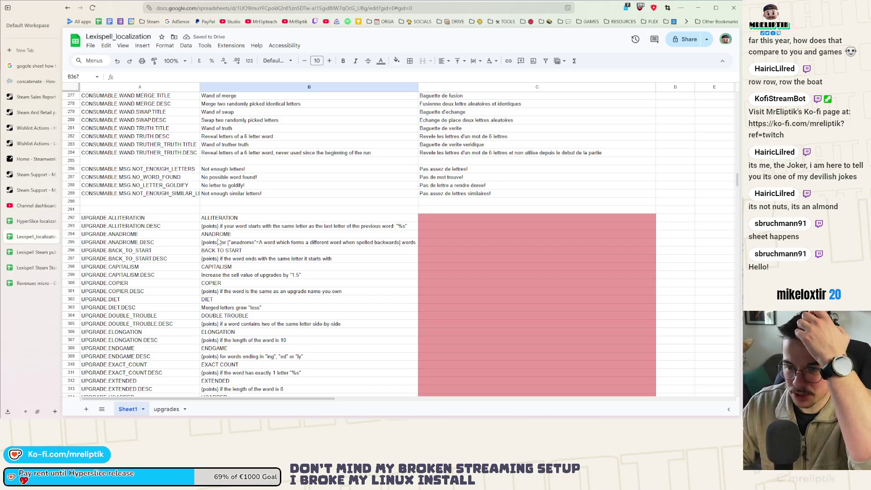
scroll(230, 254, down, 1)
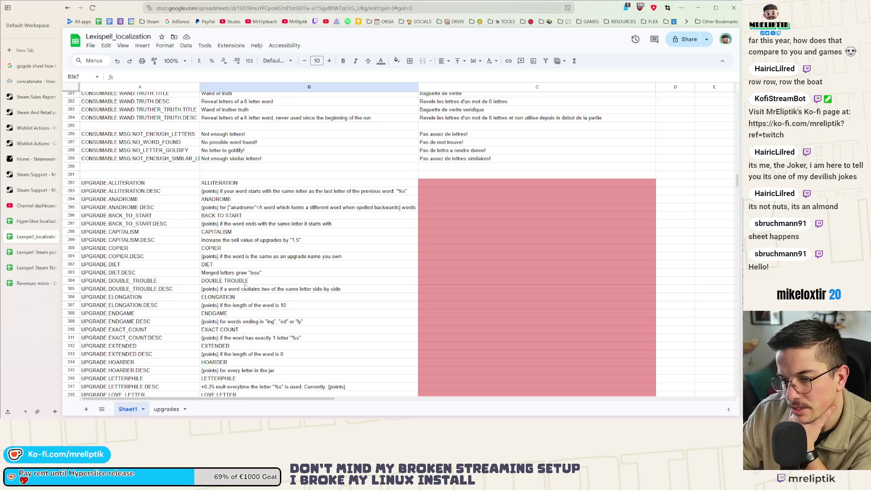
Select whole rows 292 through 435 and bring up the Format menu.
scroll(244, 285, down, 3)
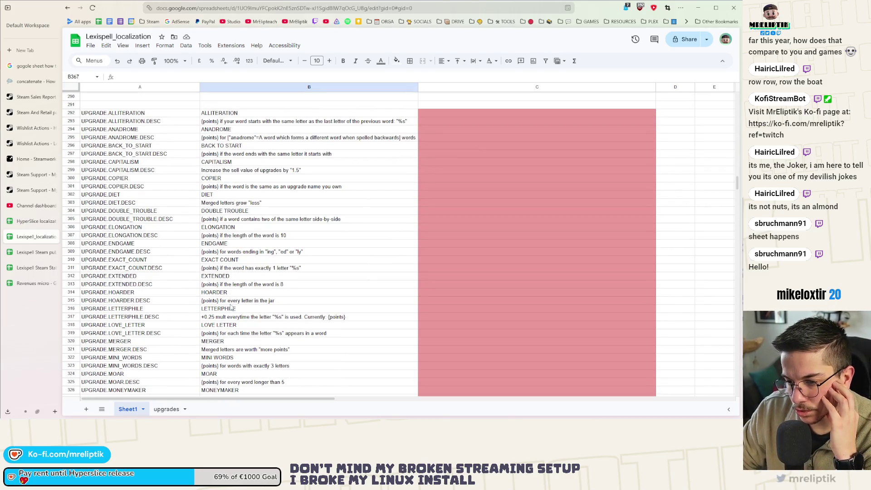
scroll(231, 312, down, 3)
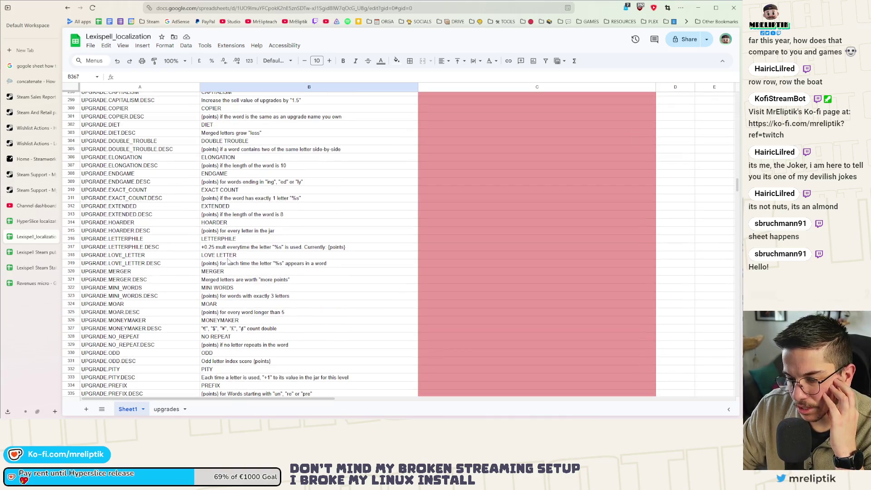
scroll(239, 292, down, 3)
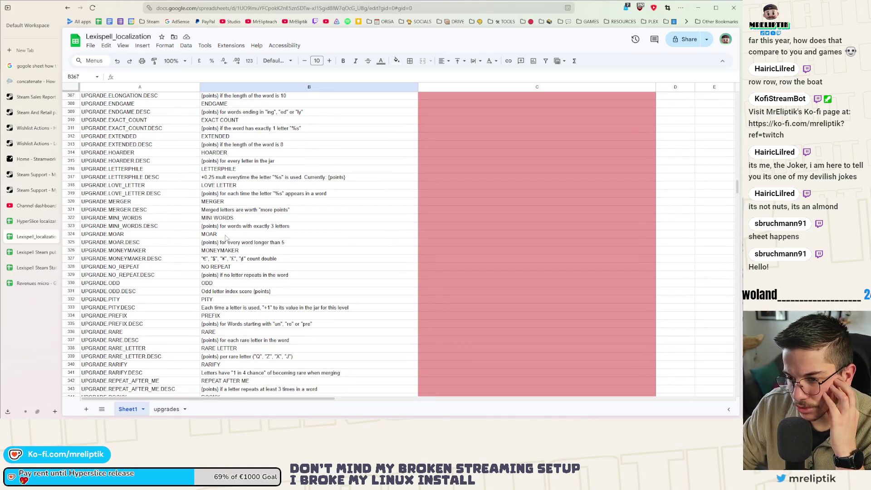
scroll(236, 259, down, 6)
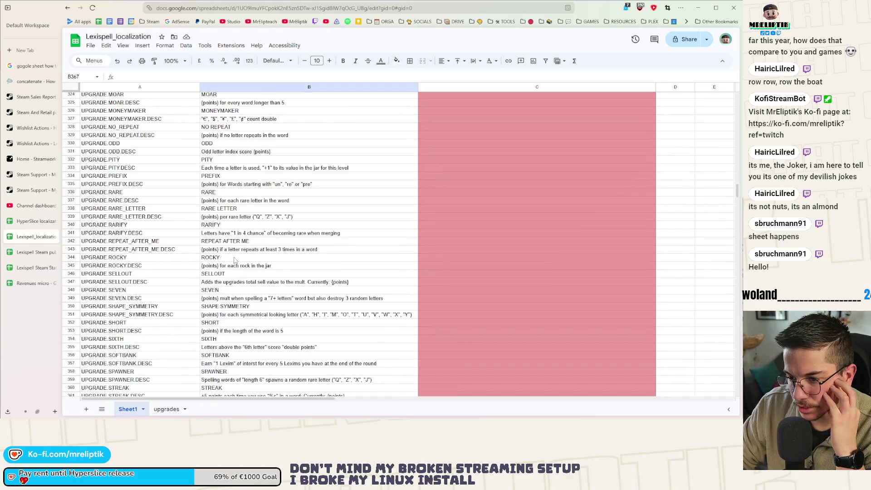
scroll(259, 262, down, 3)
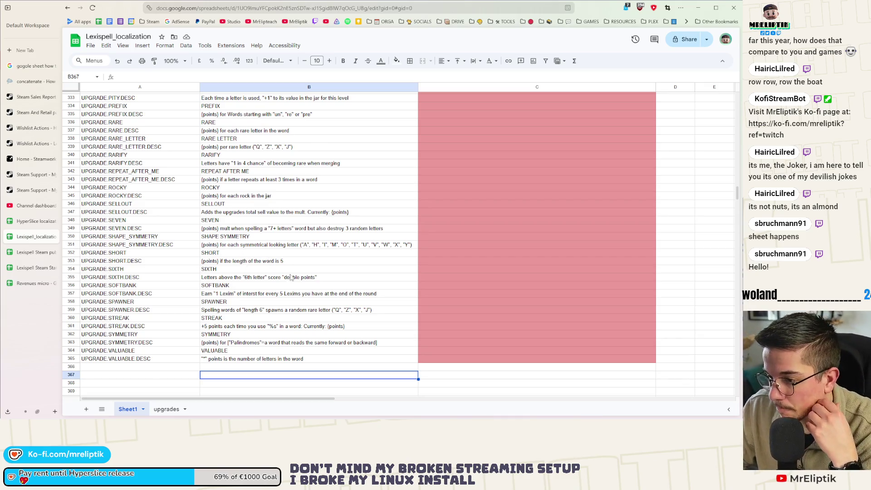
scroll(288, 277, up, 18)
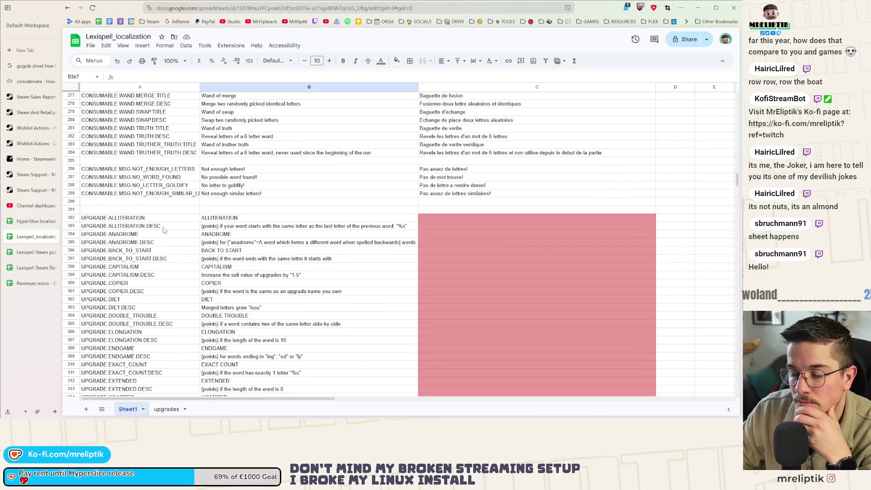
click(168, 227)
click(69, 218)
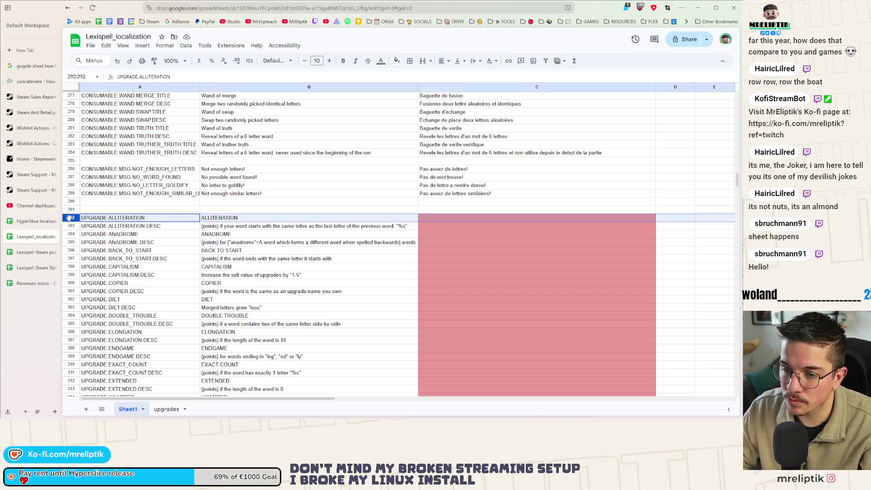
scroll(84, 272, down, 20)
scroll(84, 281, up, 20)
scroll(84, 280, down, 20)
scroll(78, 233, up, 11)
scroll(79, 240, down, 8)
shift+click(75, 248)
scroll(82, 254, up, 10)
scroll(93, 266, down, 7)
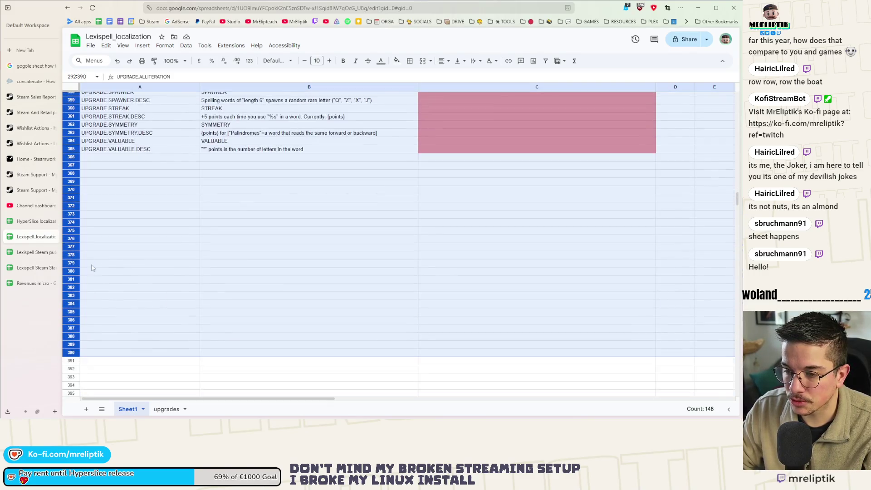
scroll(90, 277, down, 15)
shift+click(75, 300)
scroll(98, 281, up, 20)
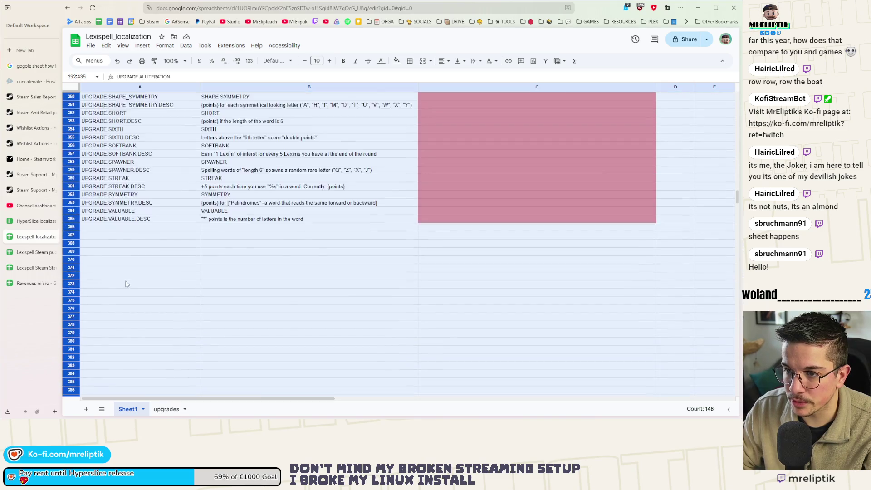
scroll(127, 284, up, 15)
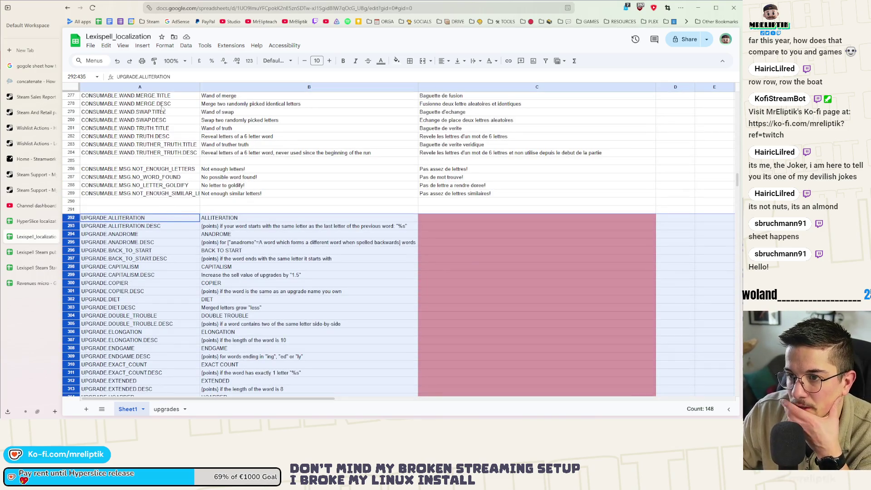
click(141, 47)
mouse_move(127, 48)
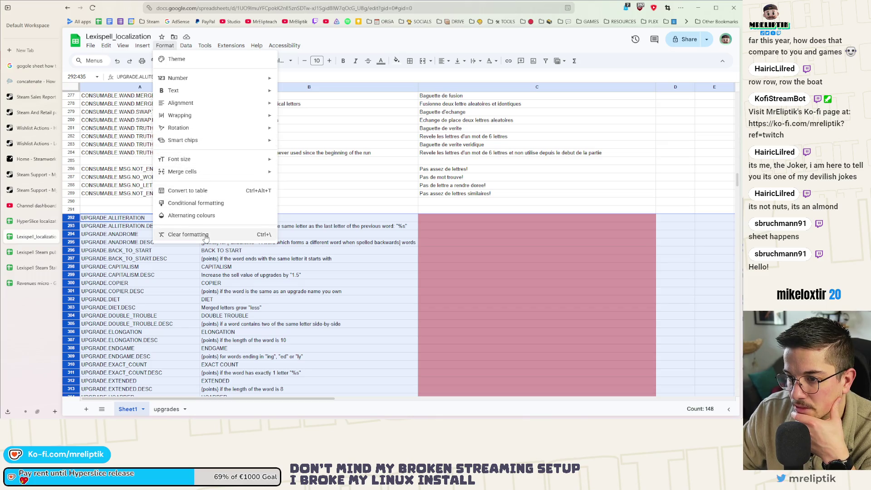
Add a new conditional-format rule for the selection with a light blue fill.
click(195, 203)
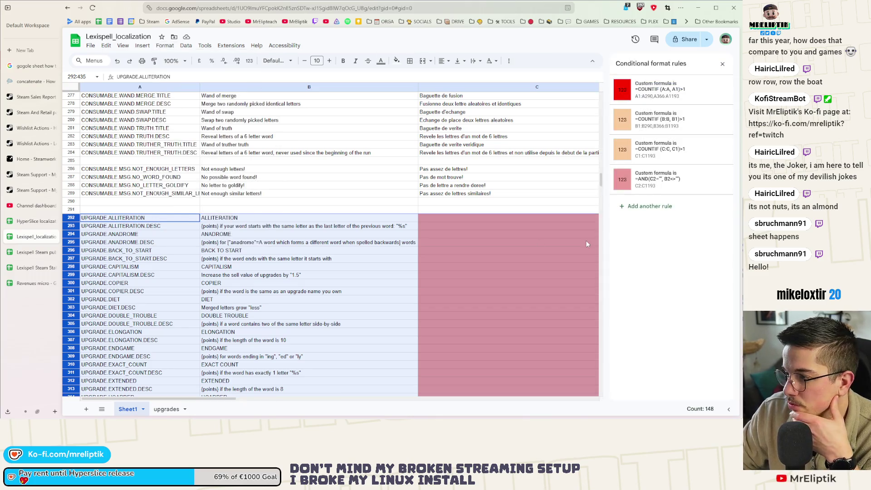
click(643, 207)
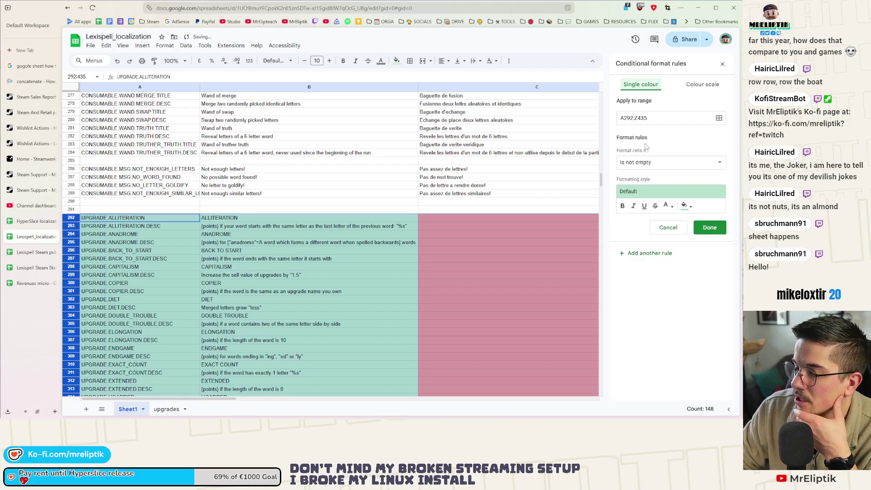
click(688, 206)
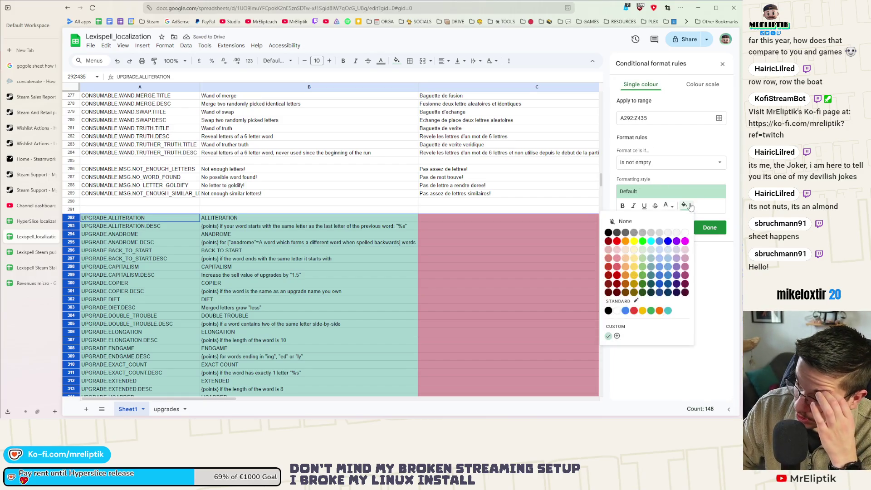
click(626, 259)
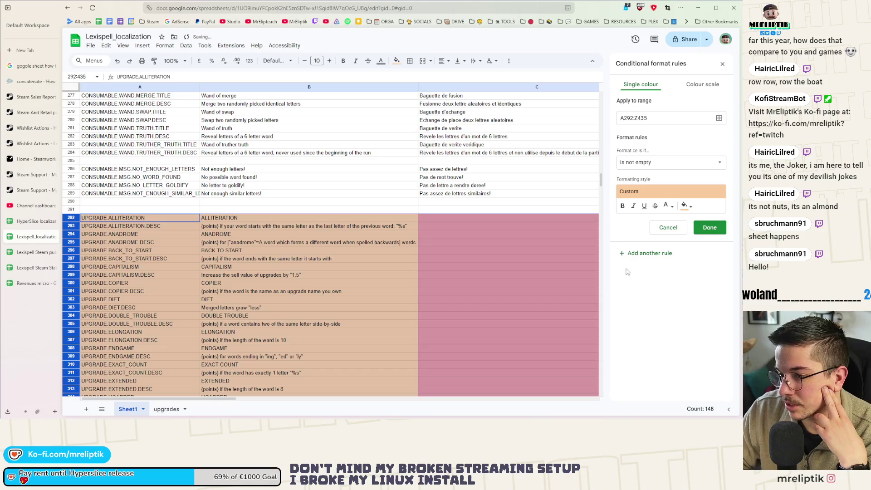
click(686, 206)
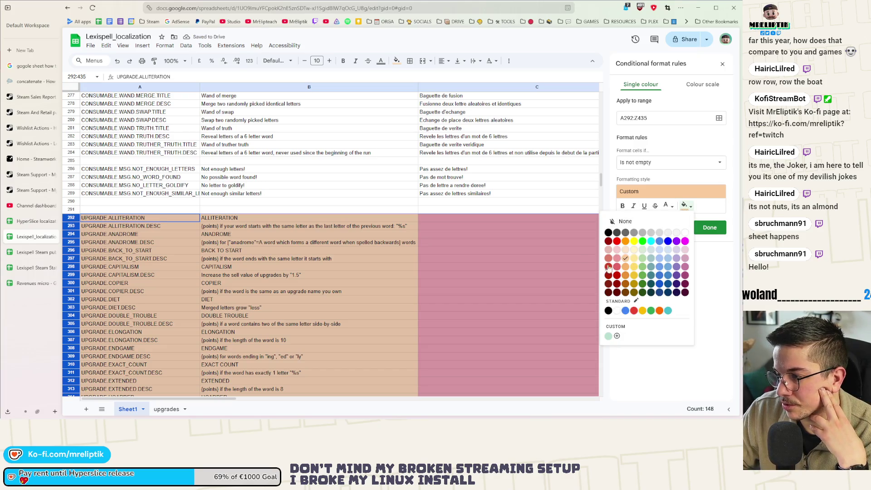
click(660, 258)
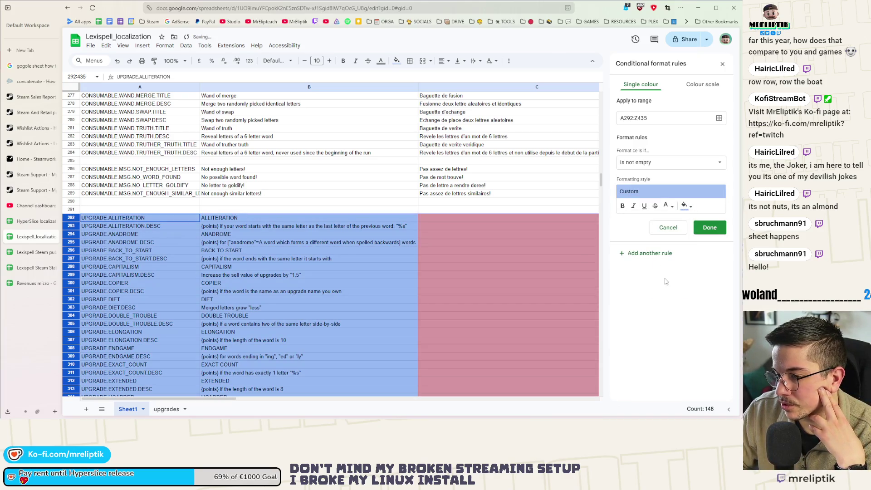
Set the rule's condition to Text contains .DESC.
click(646, 166)
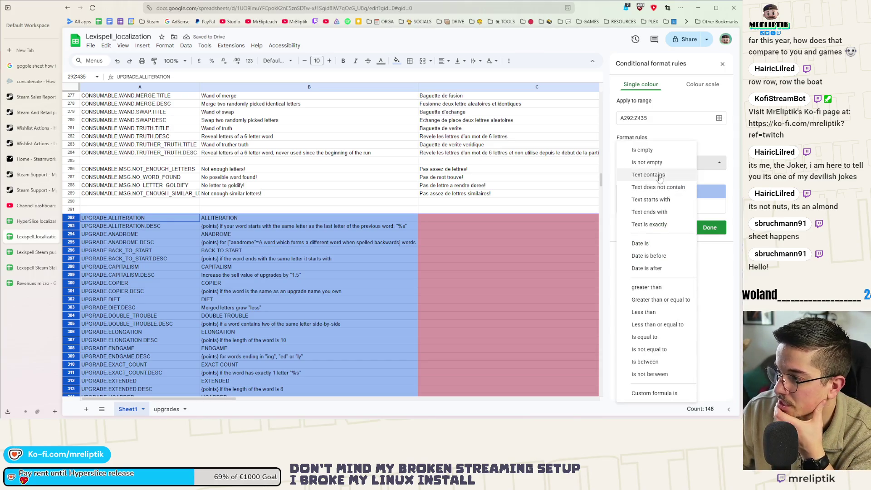
click(656, 176)
click(651, 180)
text(.DESC)
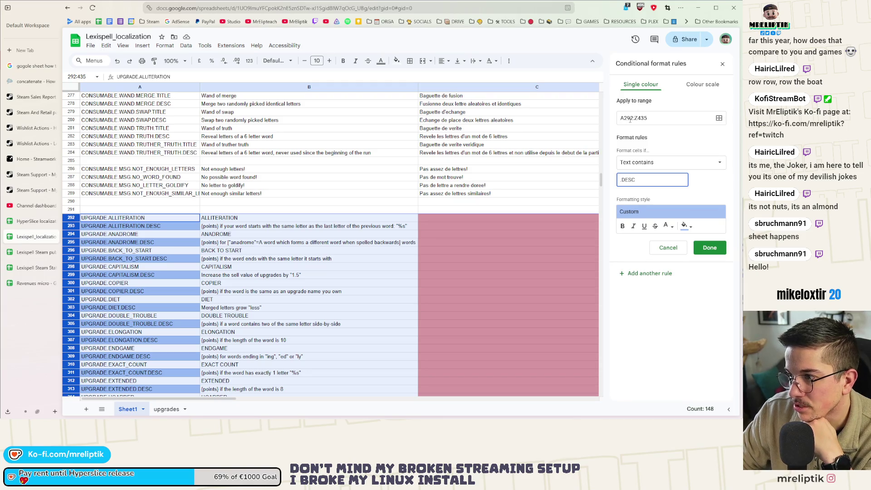
Switch the condition to Custom formula and start entering a CONTAINS formula on A292.
click(653, 163)
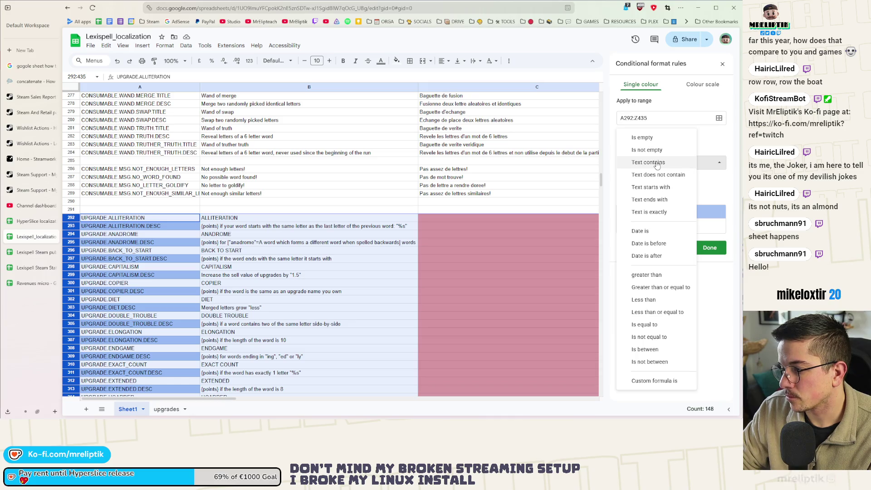
click(650, 380)
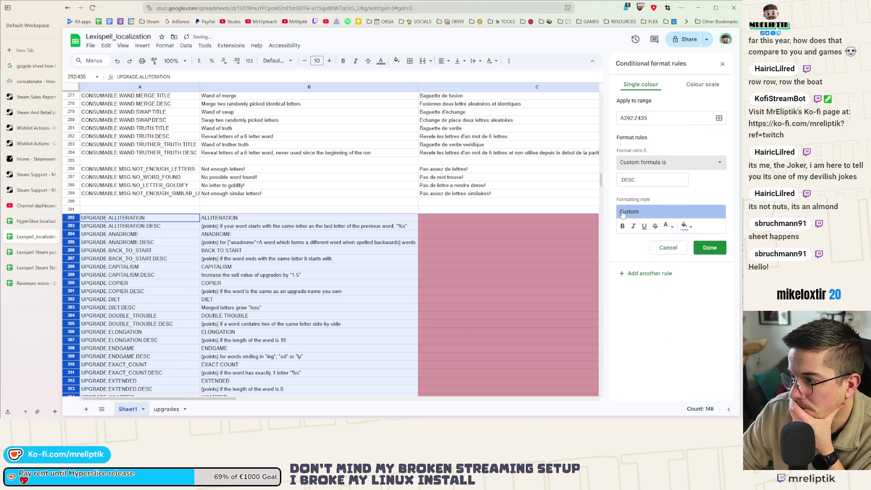
click(621, 180)
text(CONTAIN.)
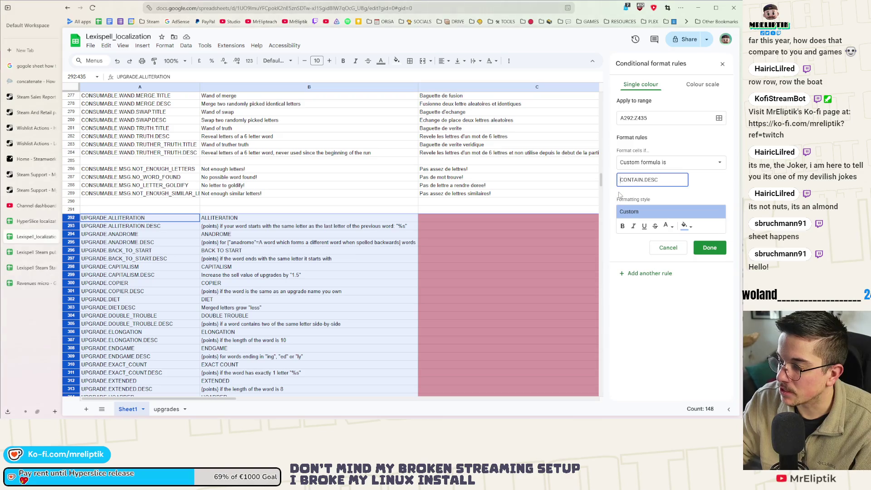
click(620, 179)
text(A2)
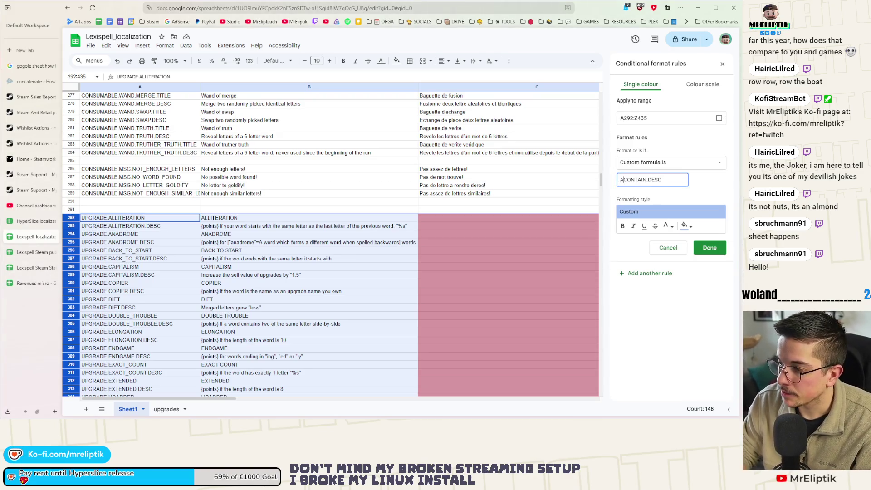
text(92)
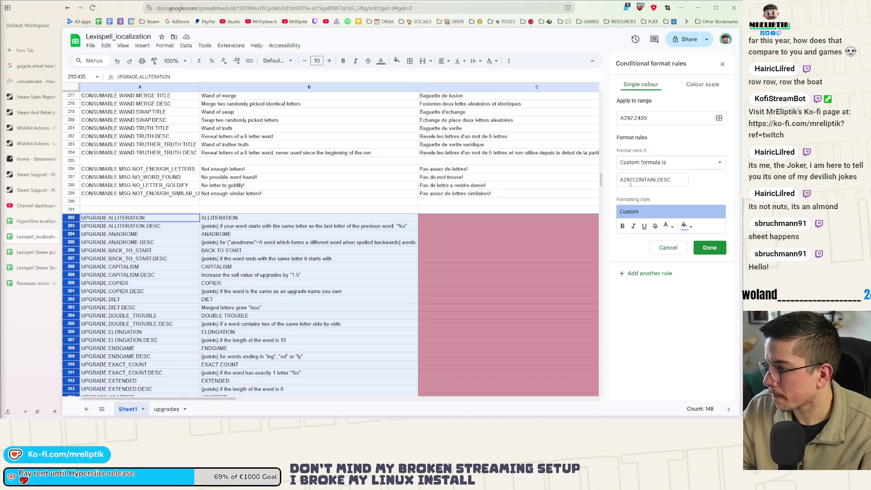
Correct the formula to =CONTAINS(A292, ".DESC") and save the rule.
drag(640, 182, 658, 182)
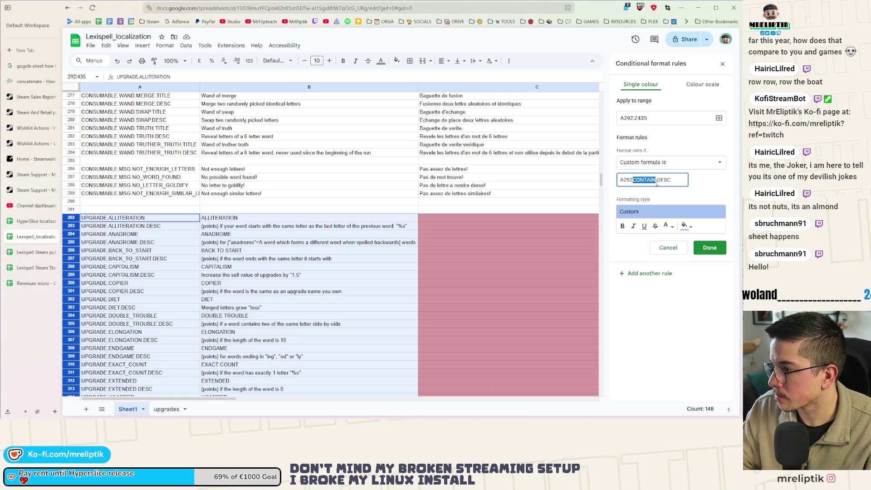
key(BackSpace)
text(CONTAINS)
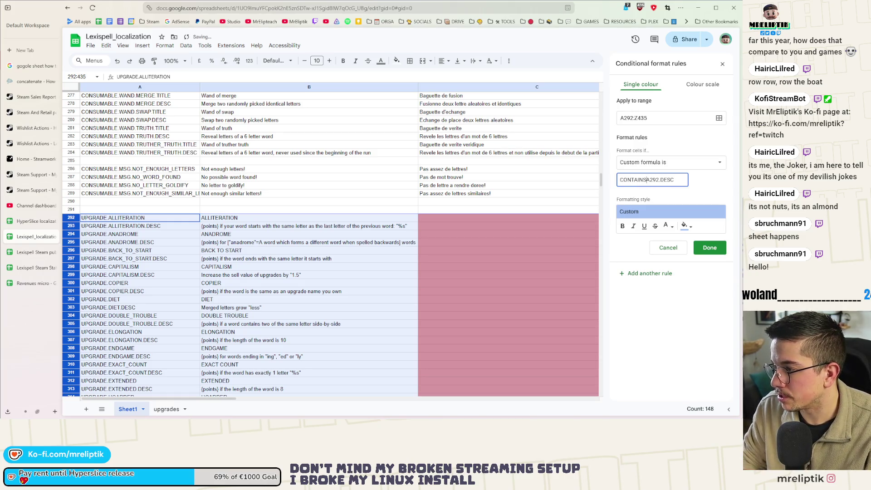
text(()
click(662, 180)
text(, ")
key(End)
text(")
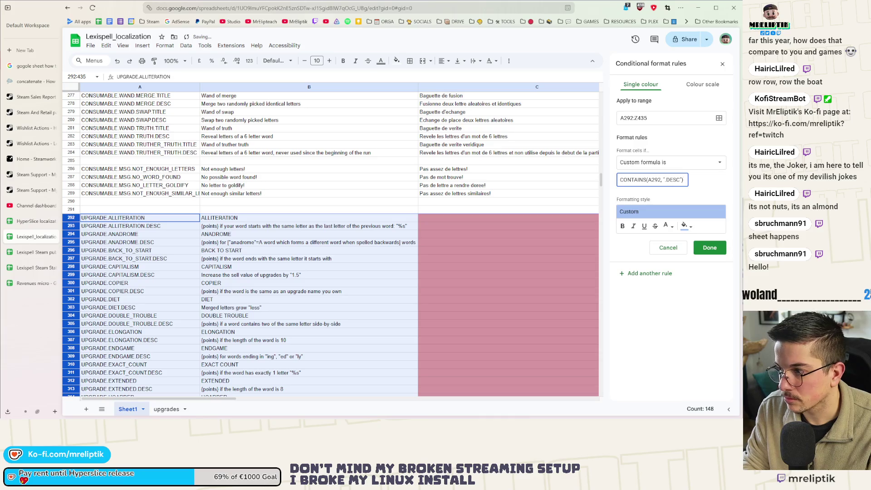
key(Home)
text(=)
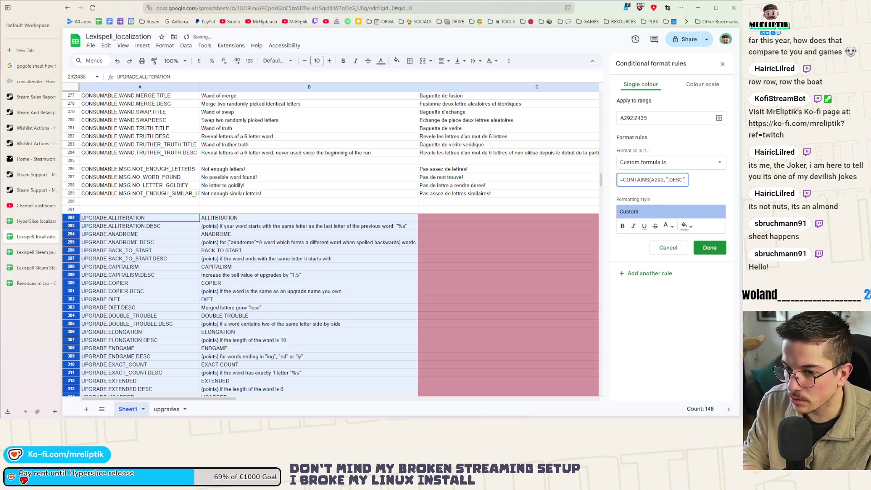
click(715, 252)
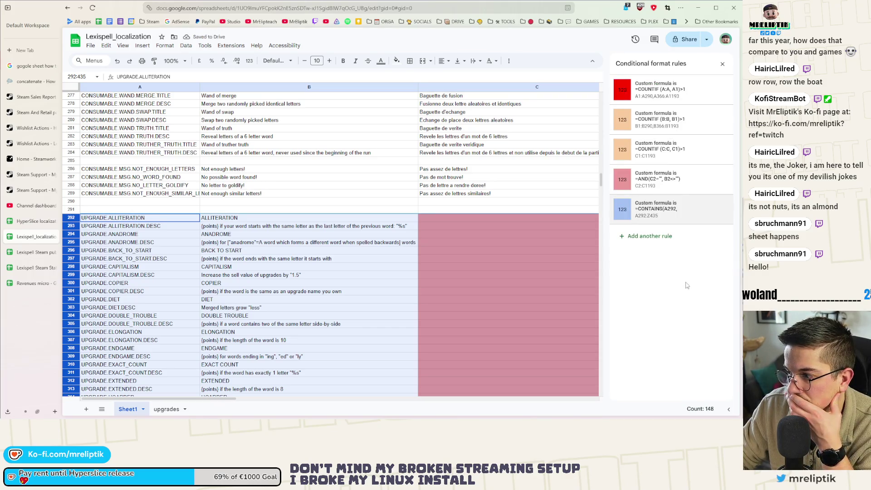
Check rule coverage on cells C300, A293, B389 and A340, then reopen the CONTAINS rule.
click(525, 283)
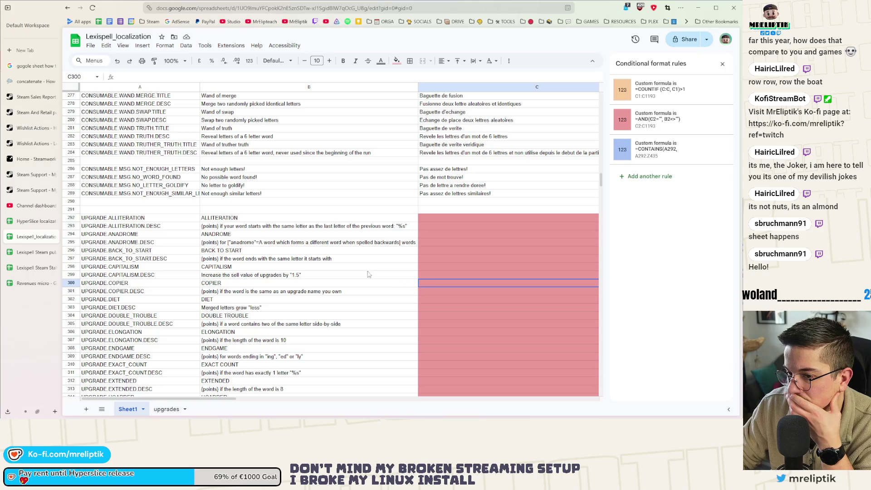
click(159, 225)
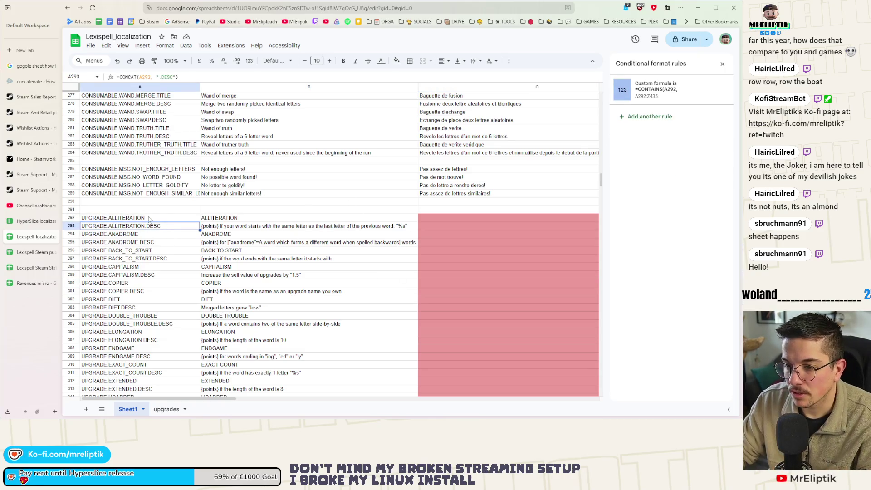
click(149, 218)
scroll(151, 236, down, 15)
shift+click(151, 240)
click(264, 244)
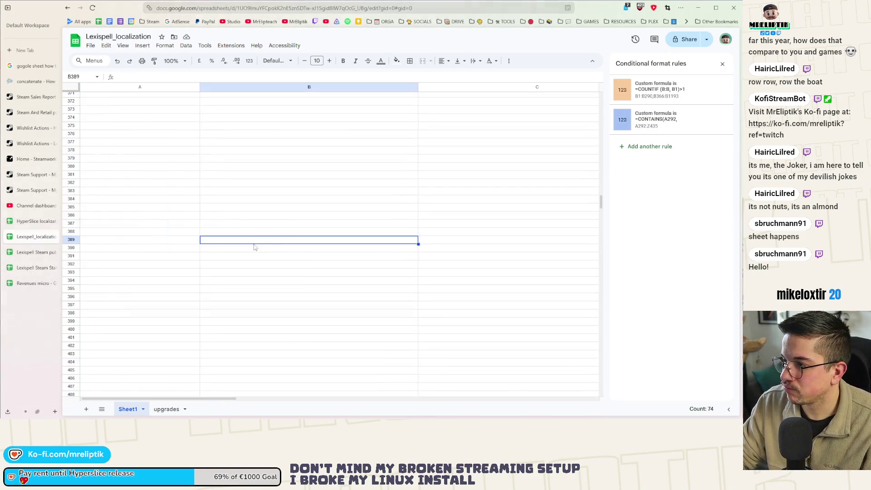
scroll(264, 248, up, 10)
click(129, 231)
scroll(128, 231, up, 3)
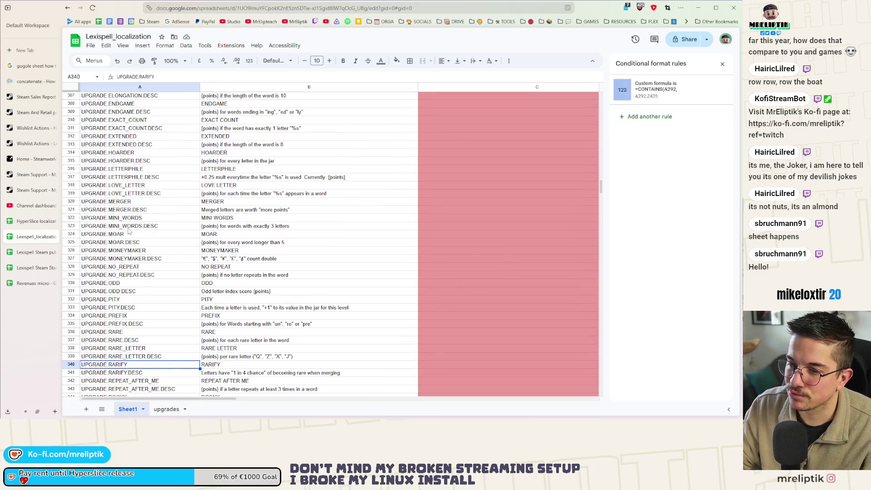
scroll(129, 231, up, 10)
click(136, 253)
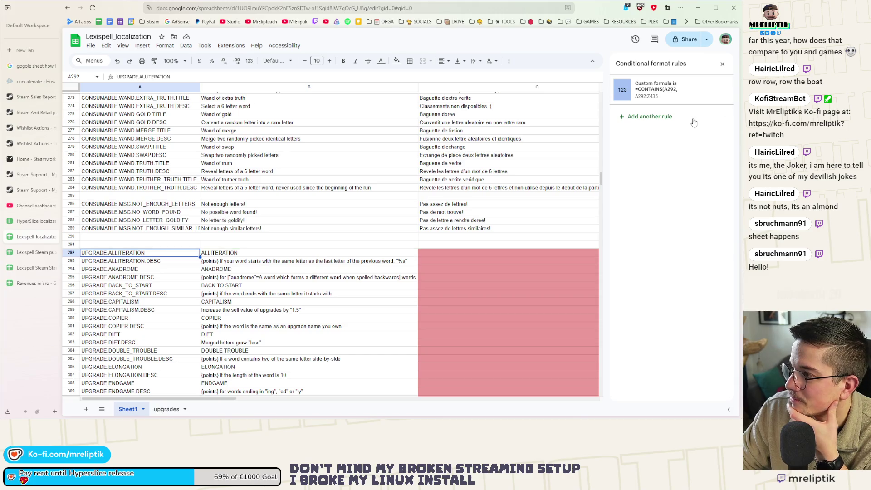
click(667, 93)
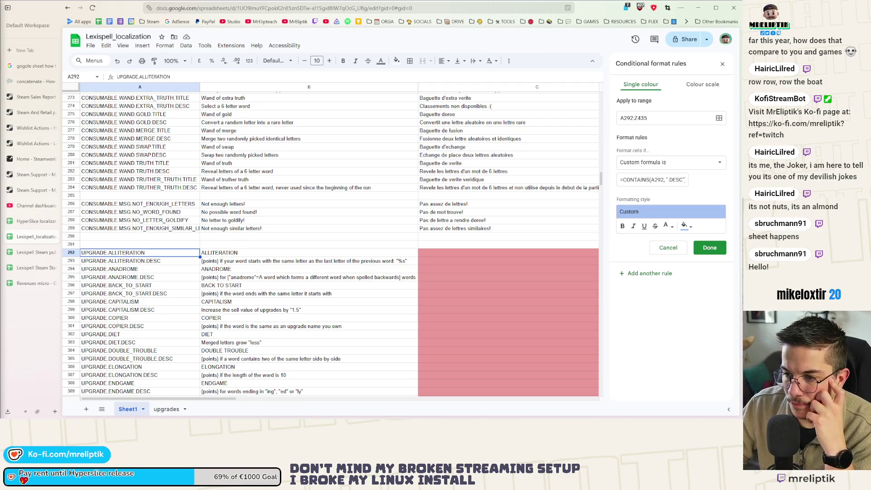
Maximize the YouTube Short on colouring rows by cell value and pause it on its formula.
mouse_move(296, 0)
mouse_down()
mouse_move(296, 38)
mouse_move(295, 22)
mouse_move(257, 36)
mouse_up()
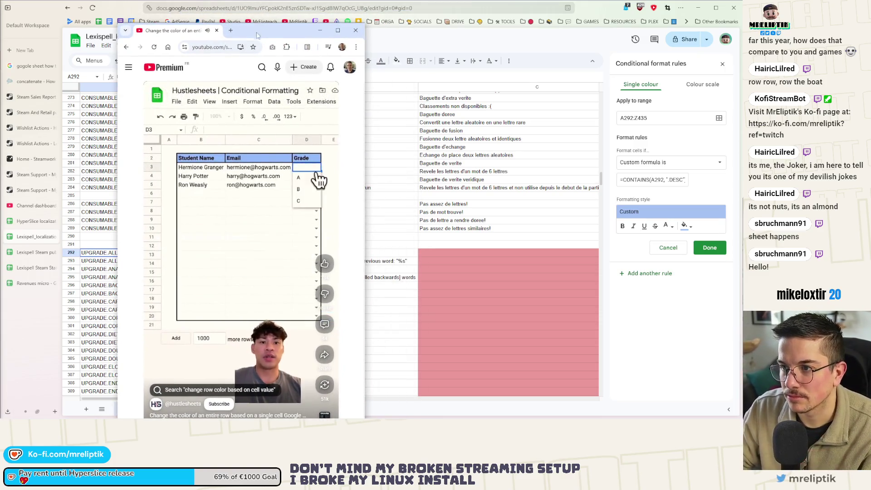
double_click(256, 36)
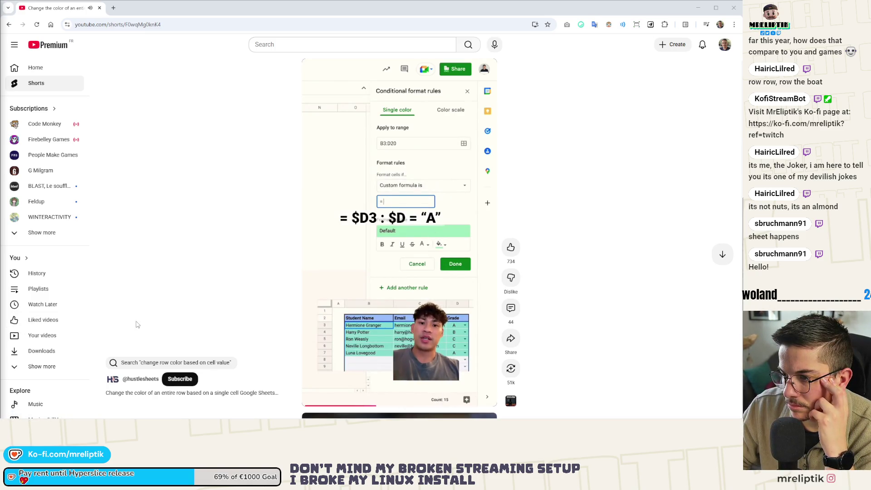
click(351, 275)
Replace the CONTAINS formula with =$A292:$A = ".DESC" and save the rule.
key(alt+Tab)
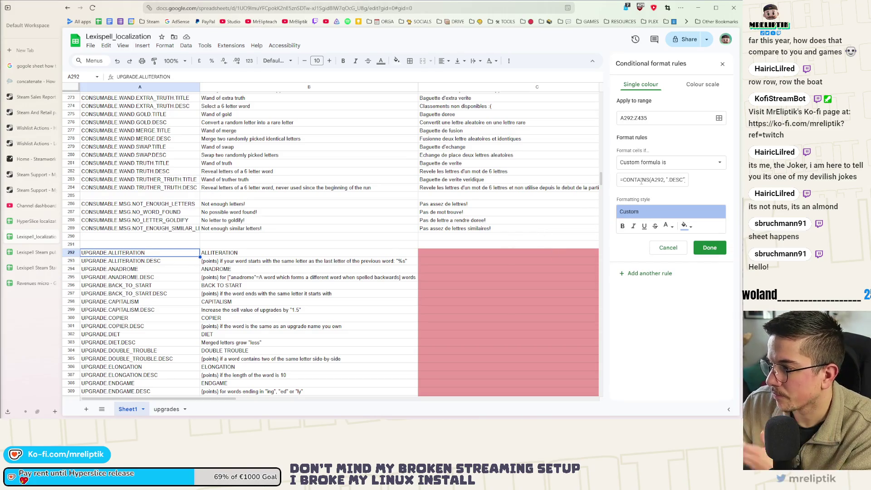
double_click(626, 180)
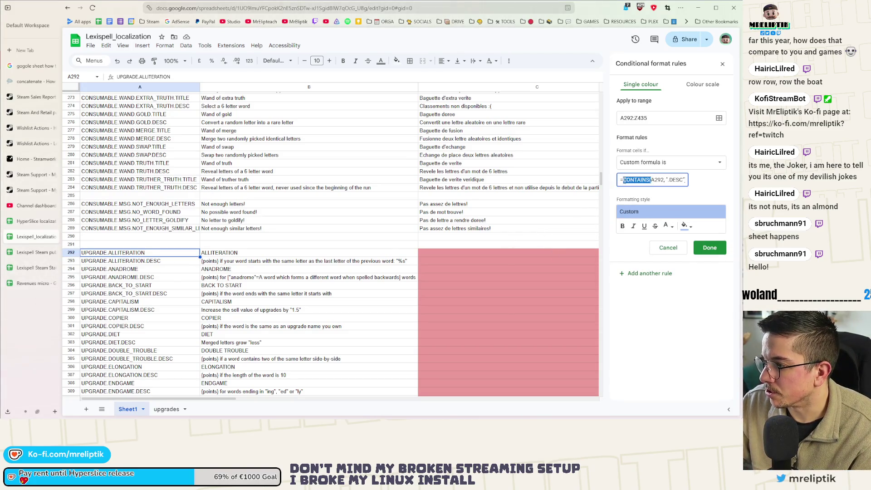
key(BackSpace)
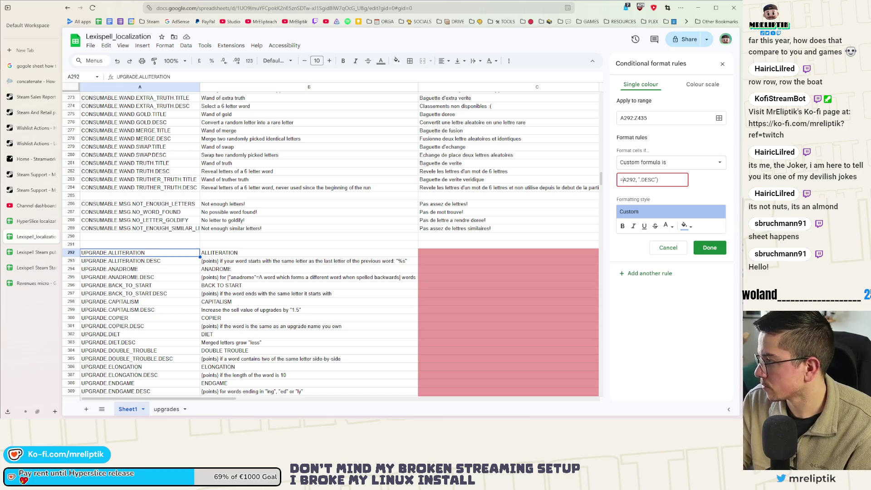
text($)
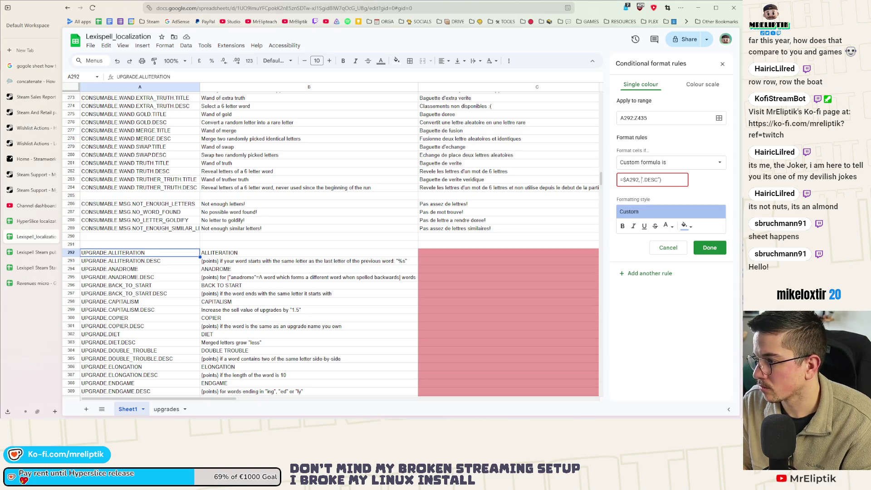
key(BackSpace)
key(BackSpace)
text(: $)
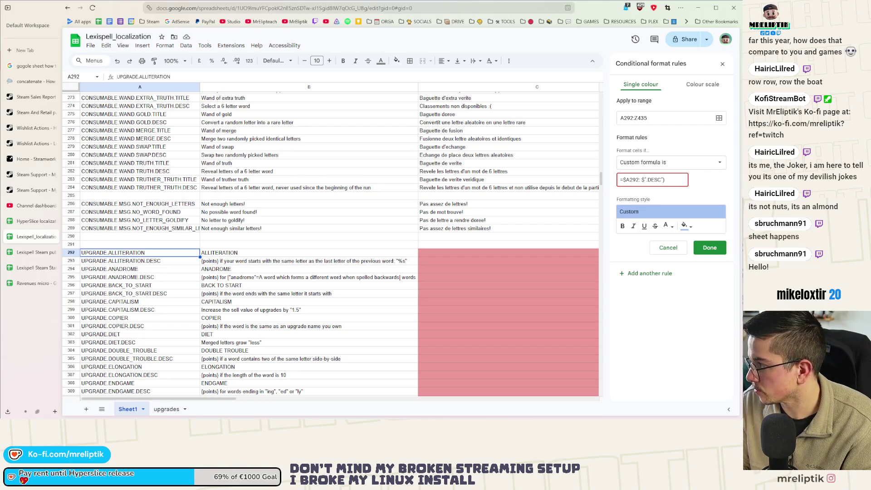
text(A =)
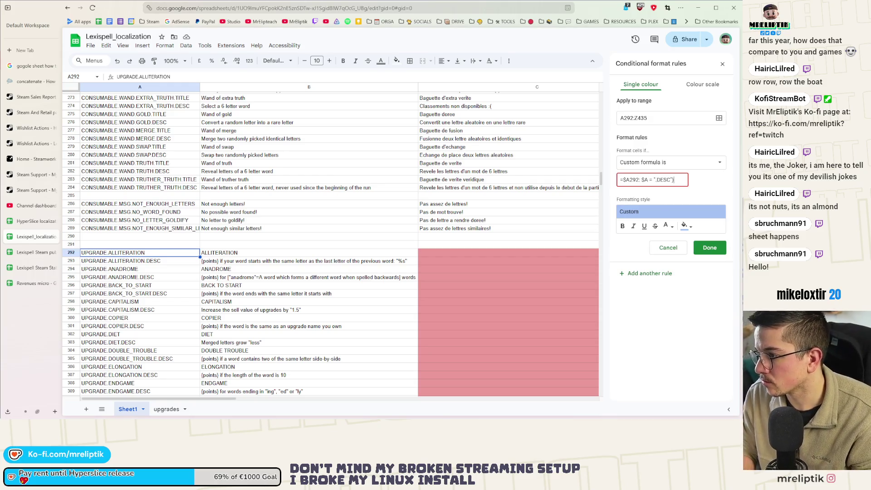
click(711, 251)
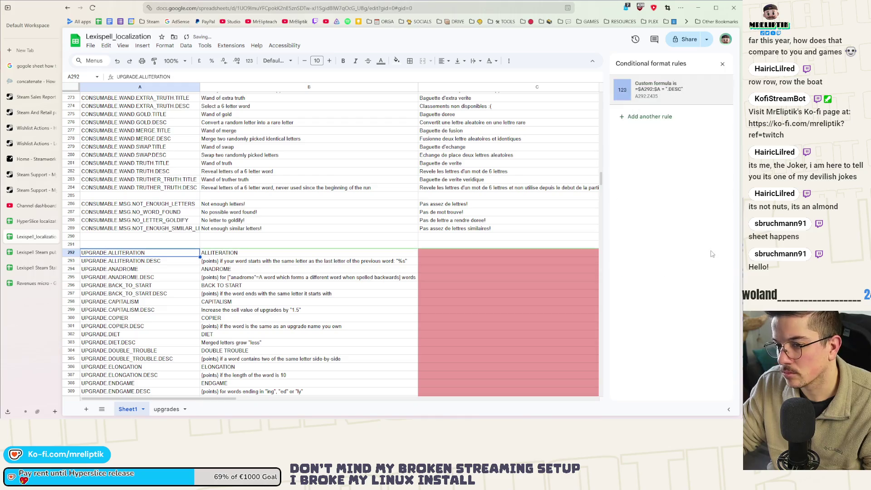